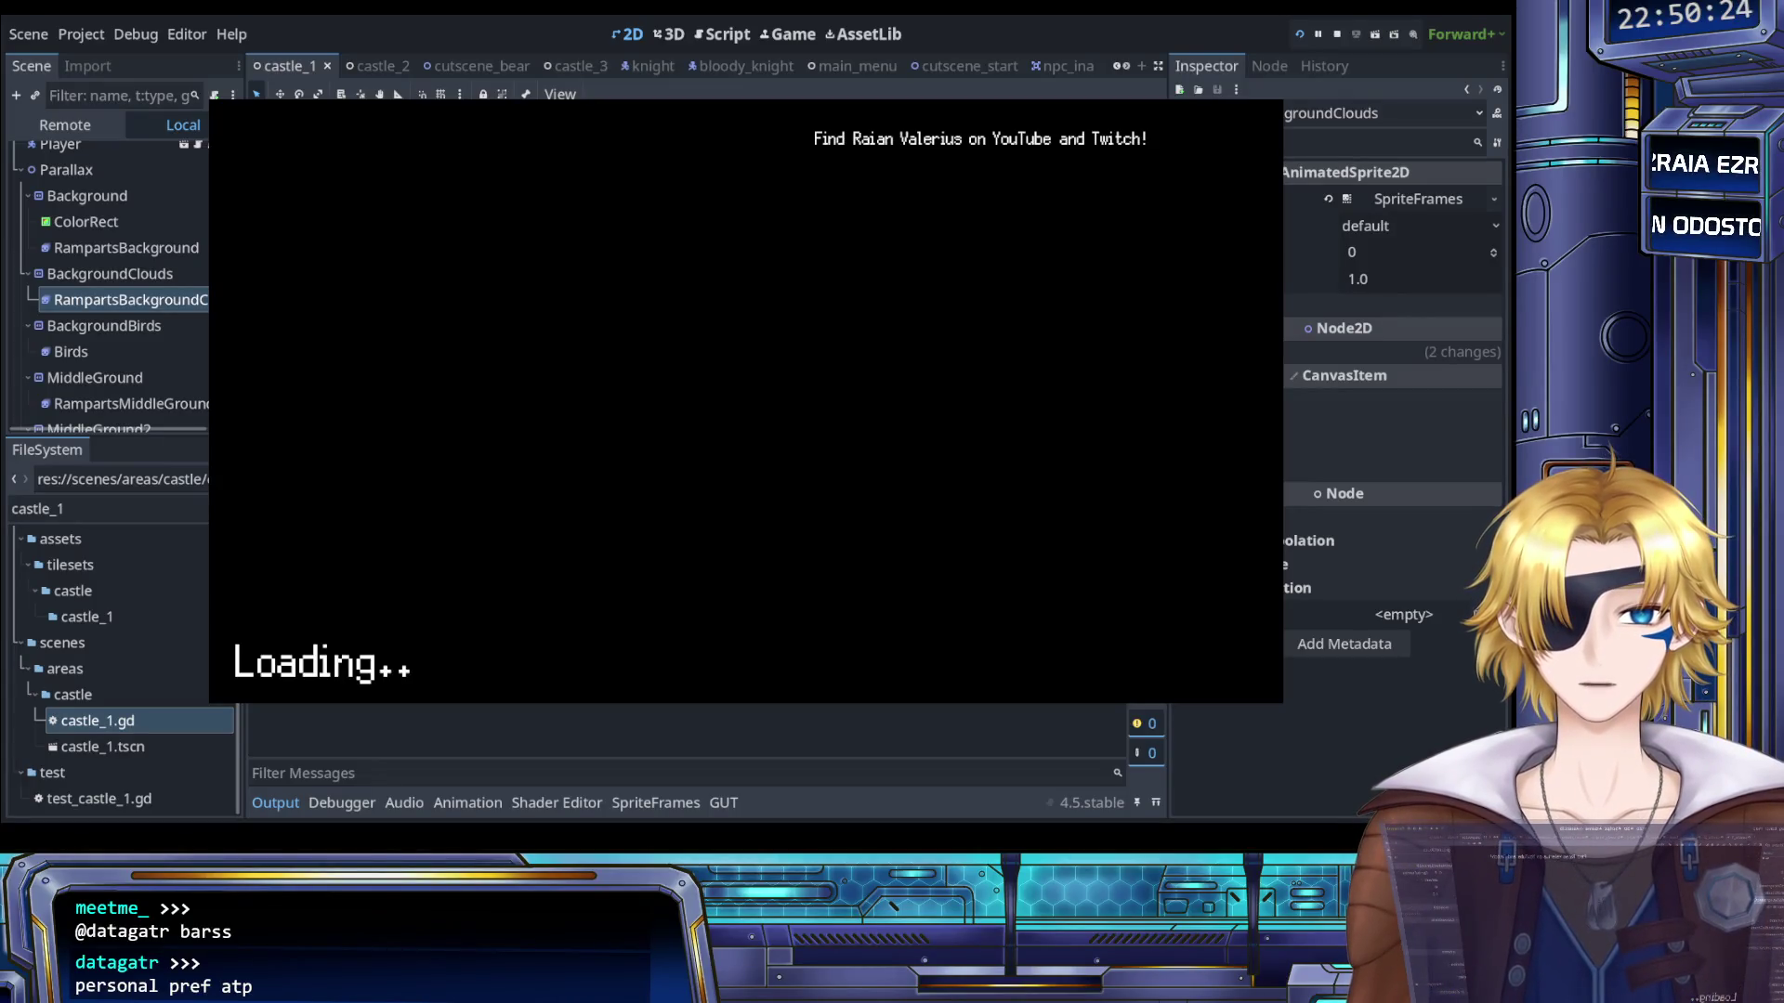
# - Run and jump along the ramparts toward the armoured knight
pyautogui.press('Right')
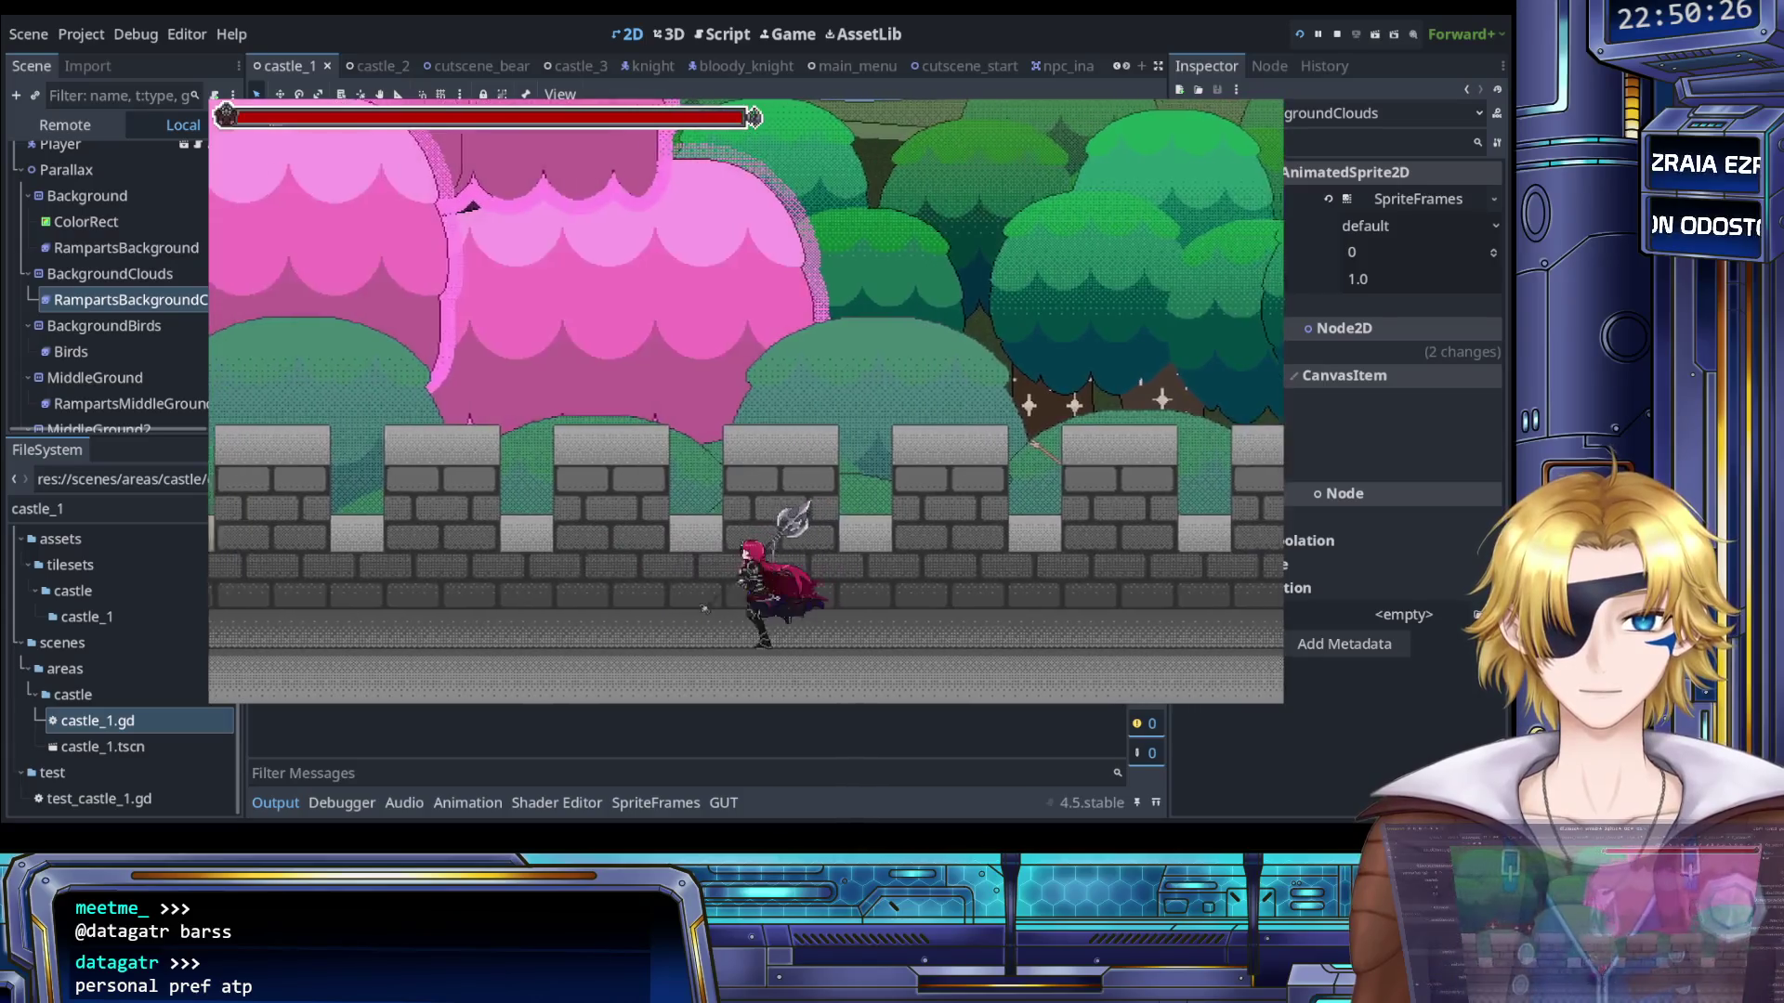
pyautogui.press('Left')
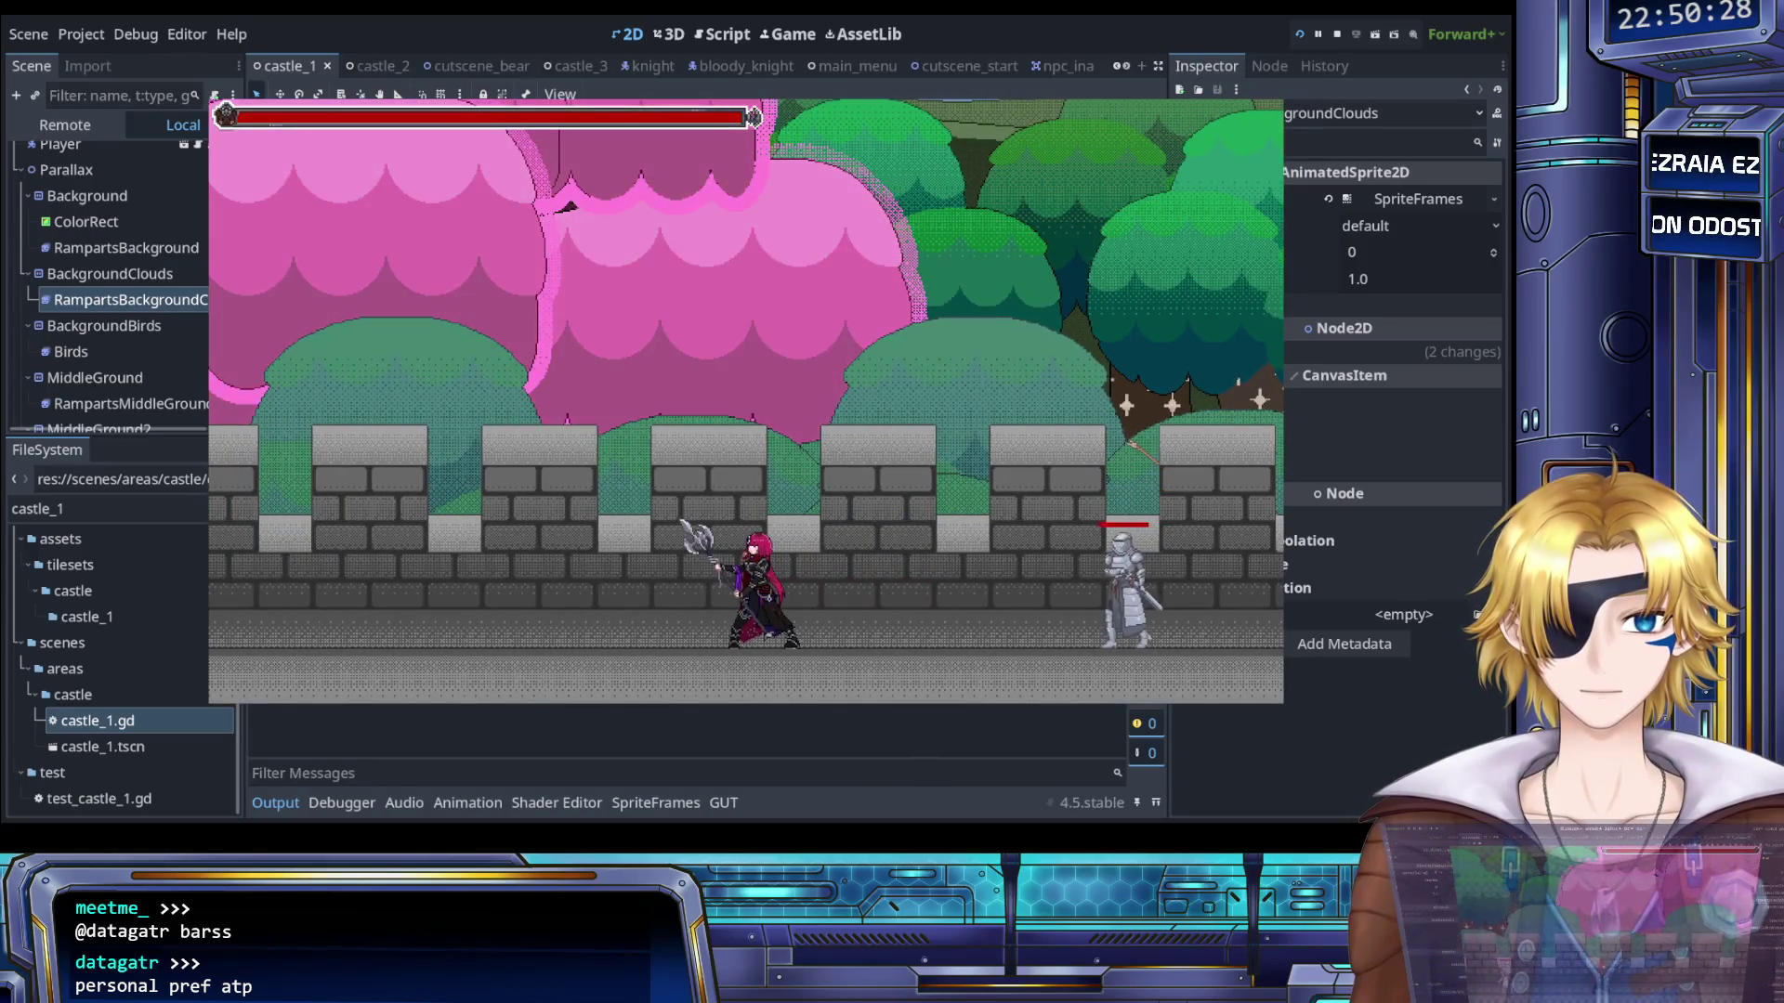
pyautogui.press('Right')
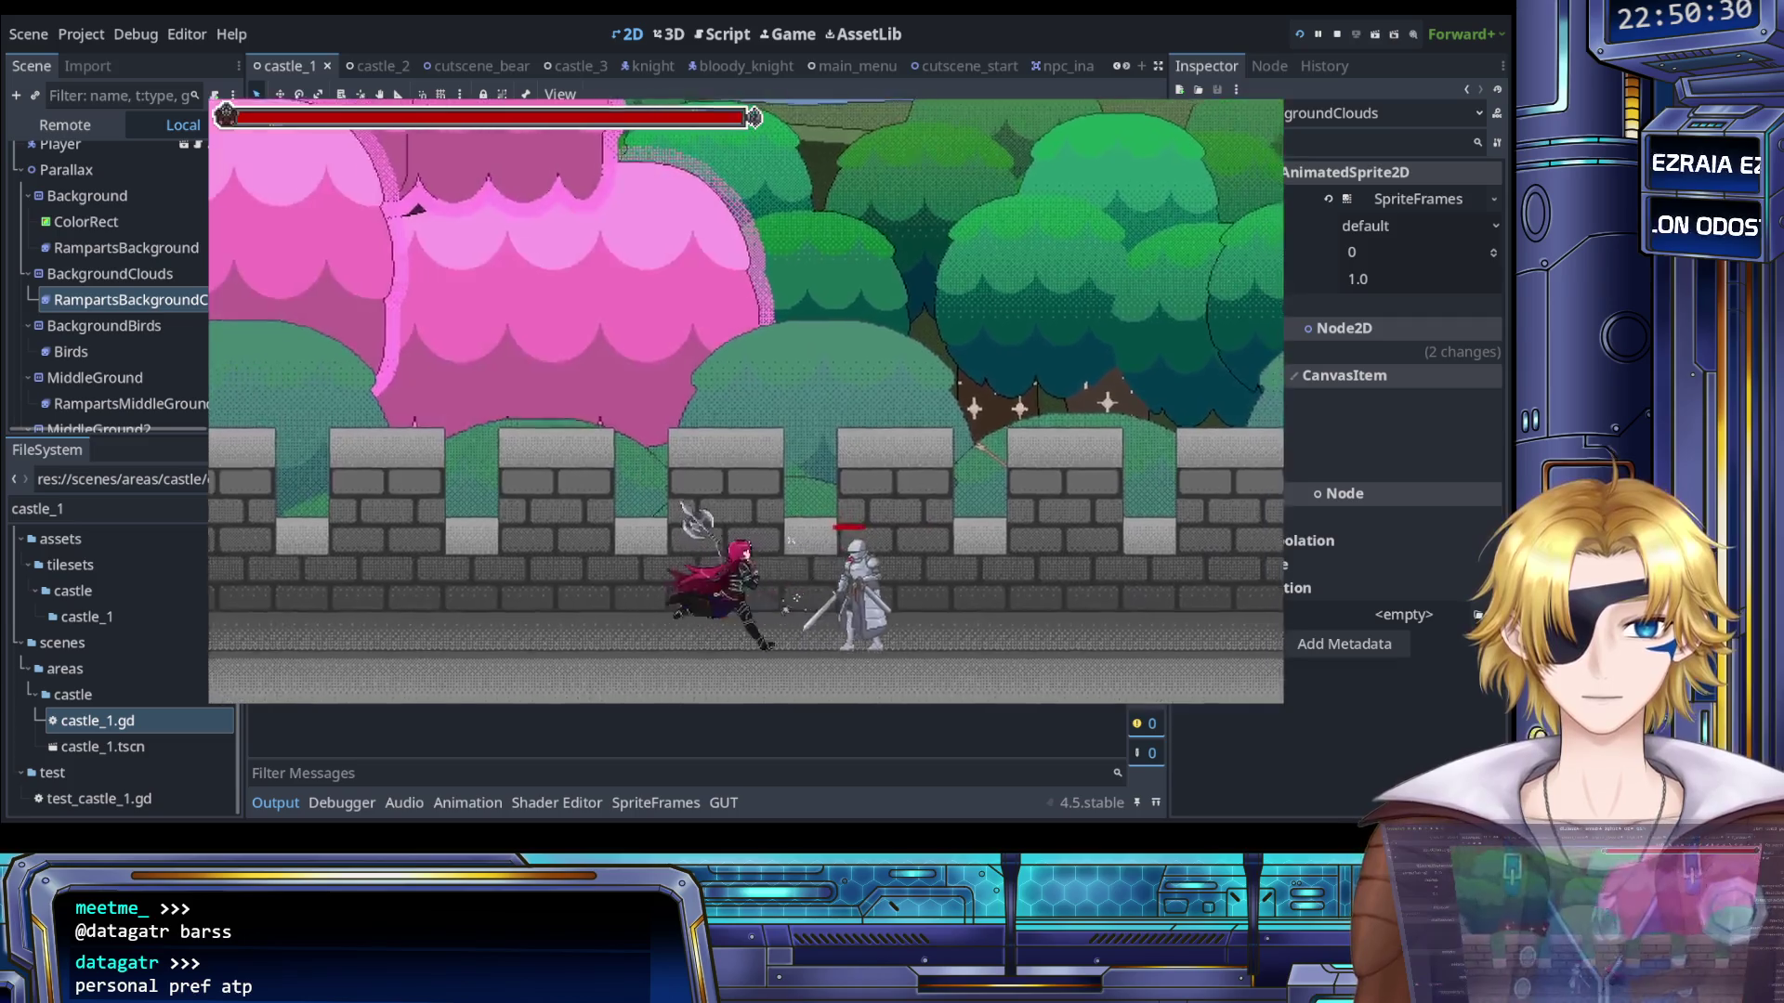
pyautogui.press('Right')
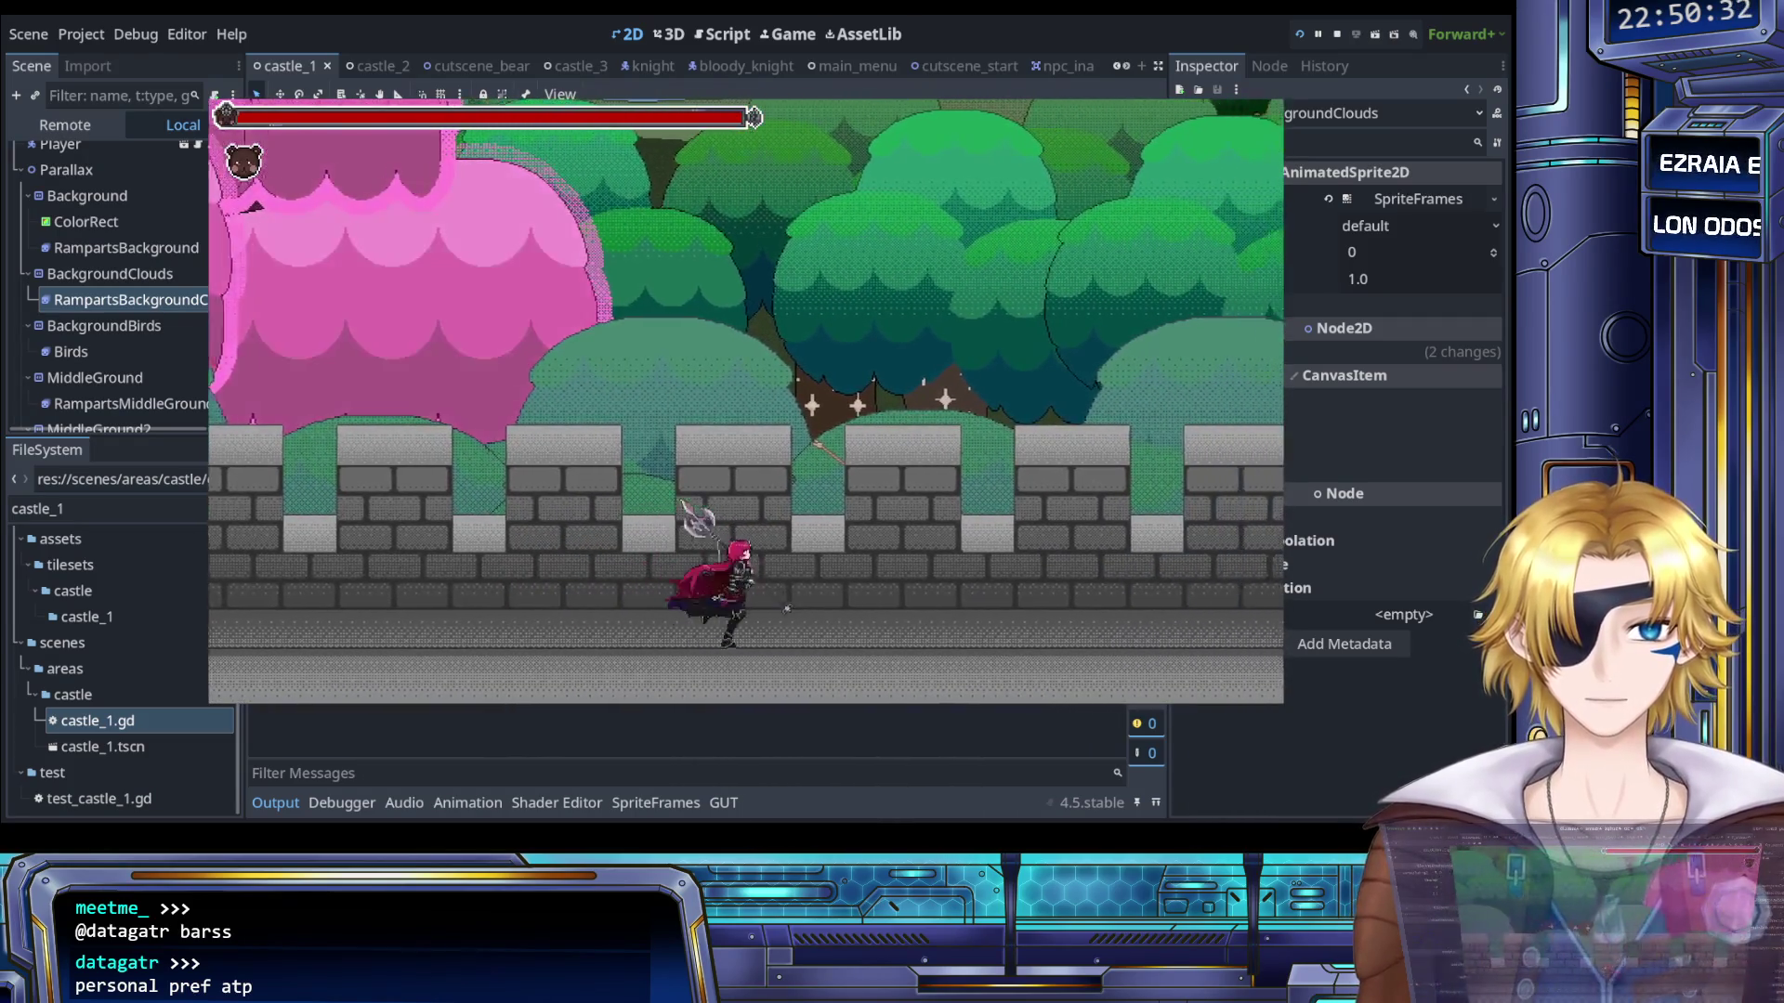
pyautogui.press('space')
pyautogui.press('space')
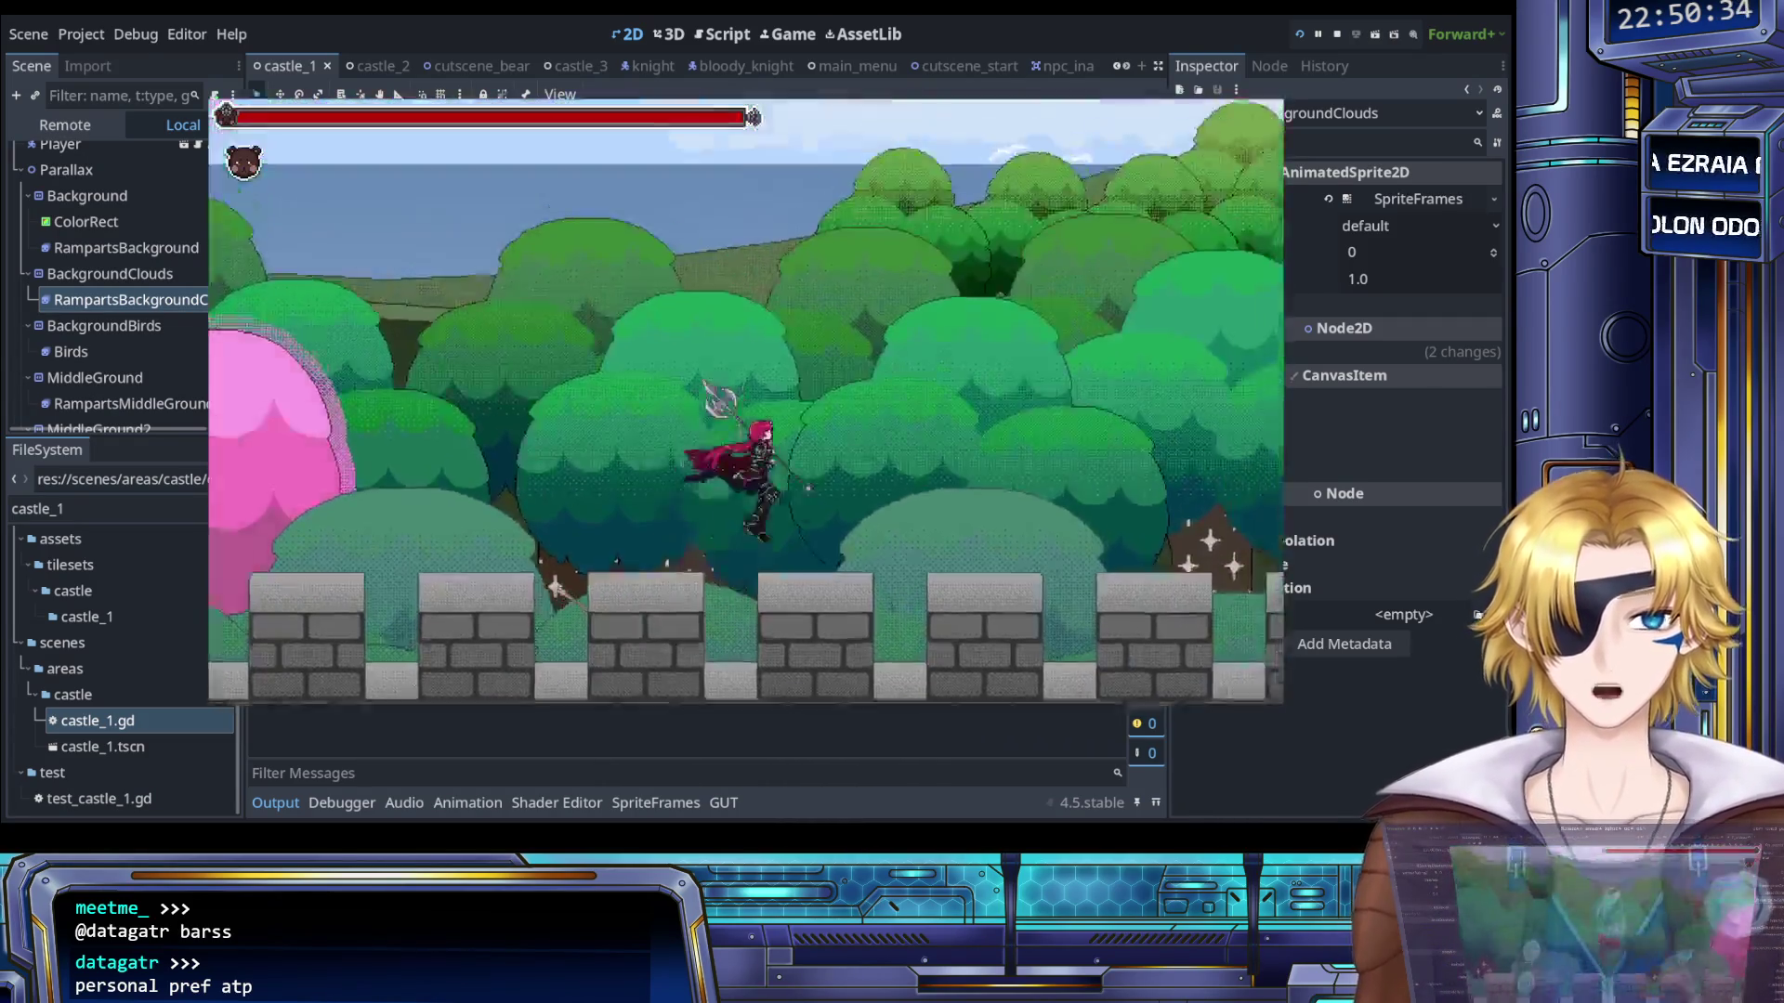
pyautogui.press('space')
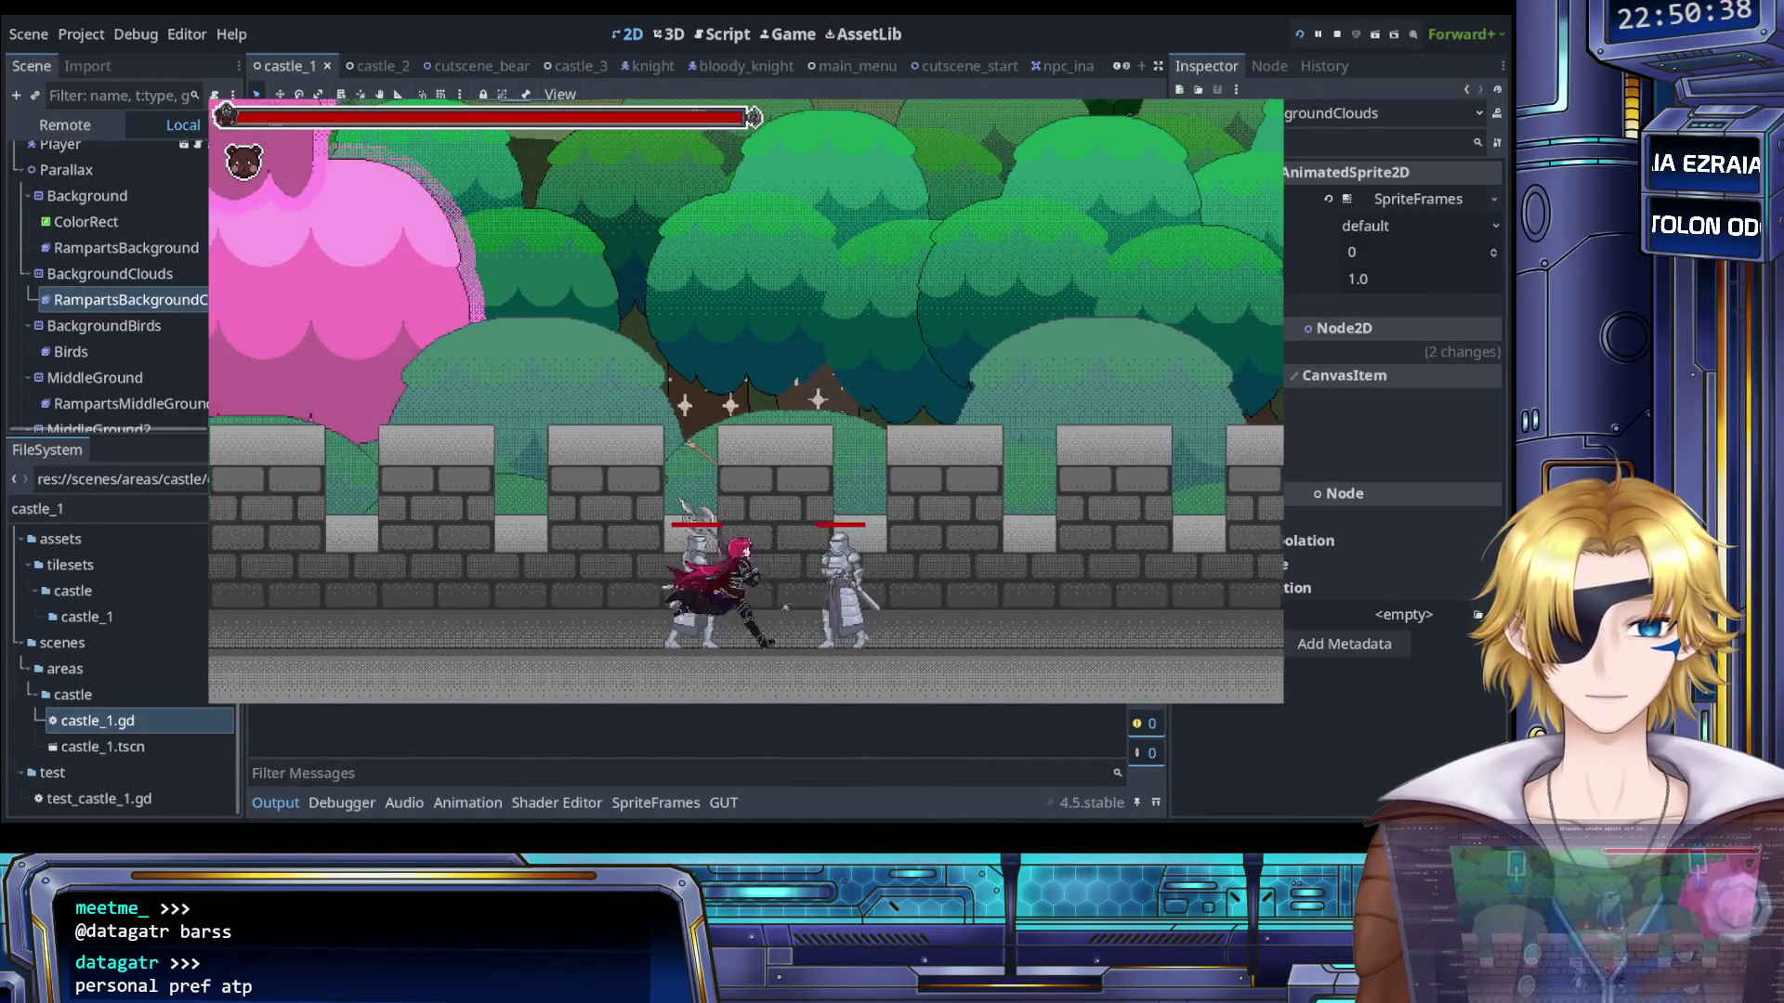
# - Axe the knights on both sides, then confirm quitting to the title menu
pyautogui.press('Right')
pyautogui.press('x')
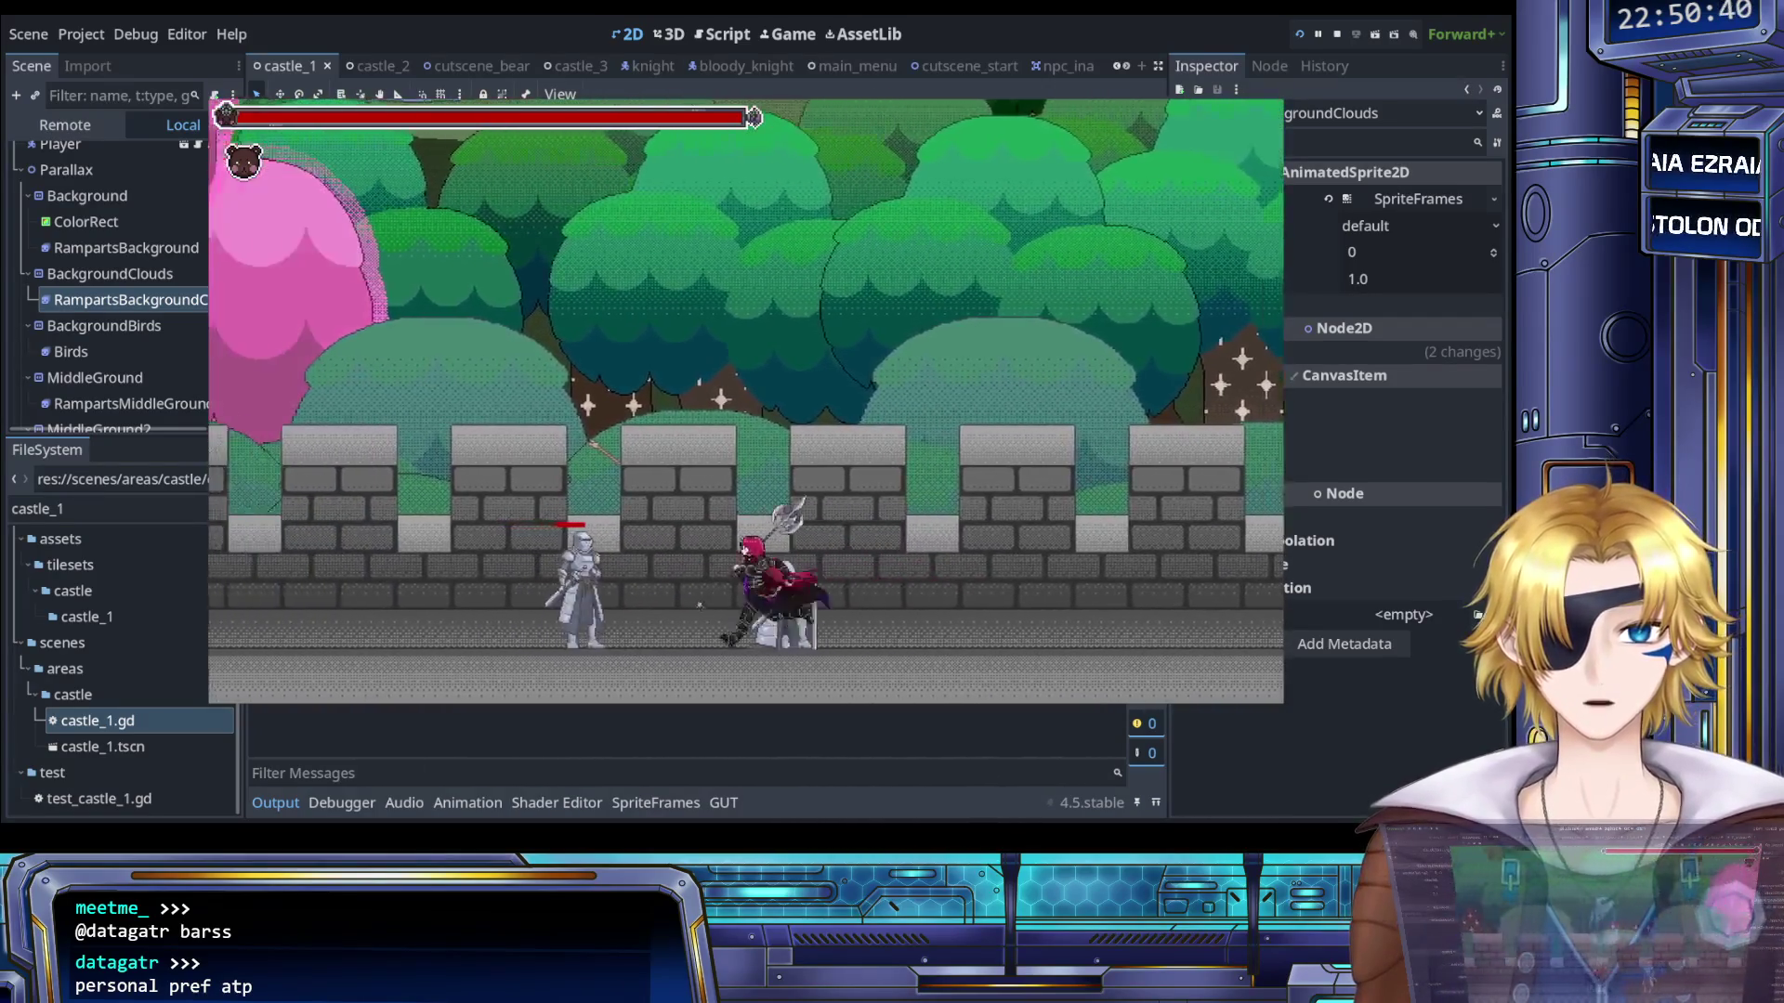
pyautogui.press('Left')
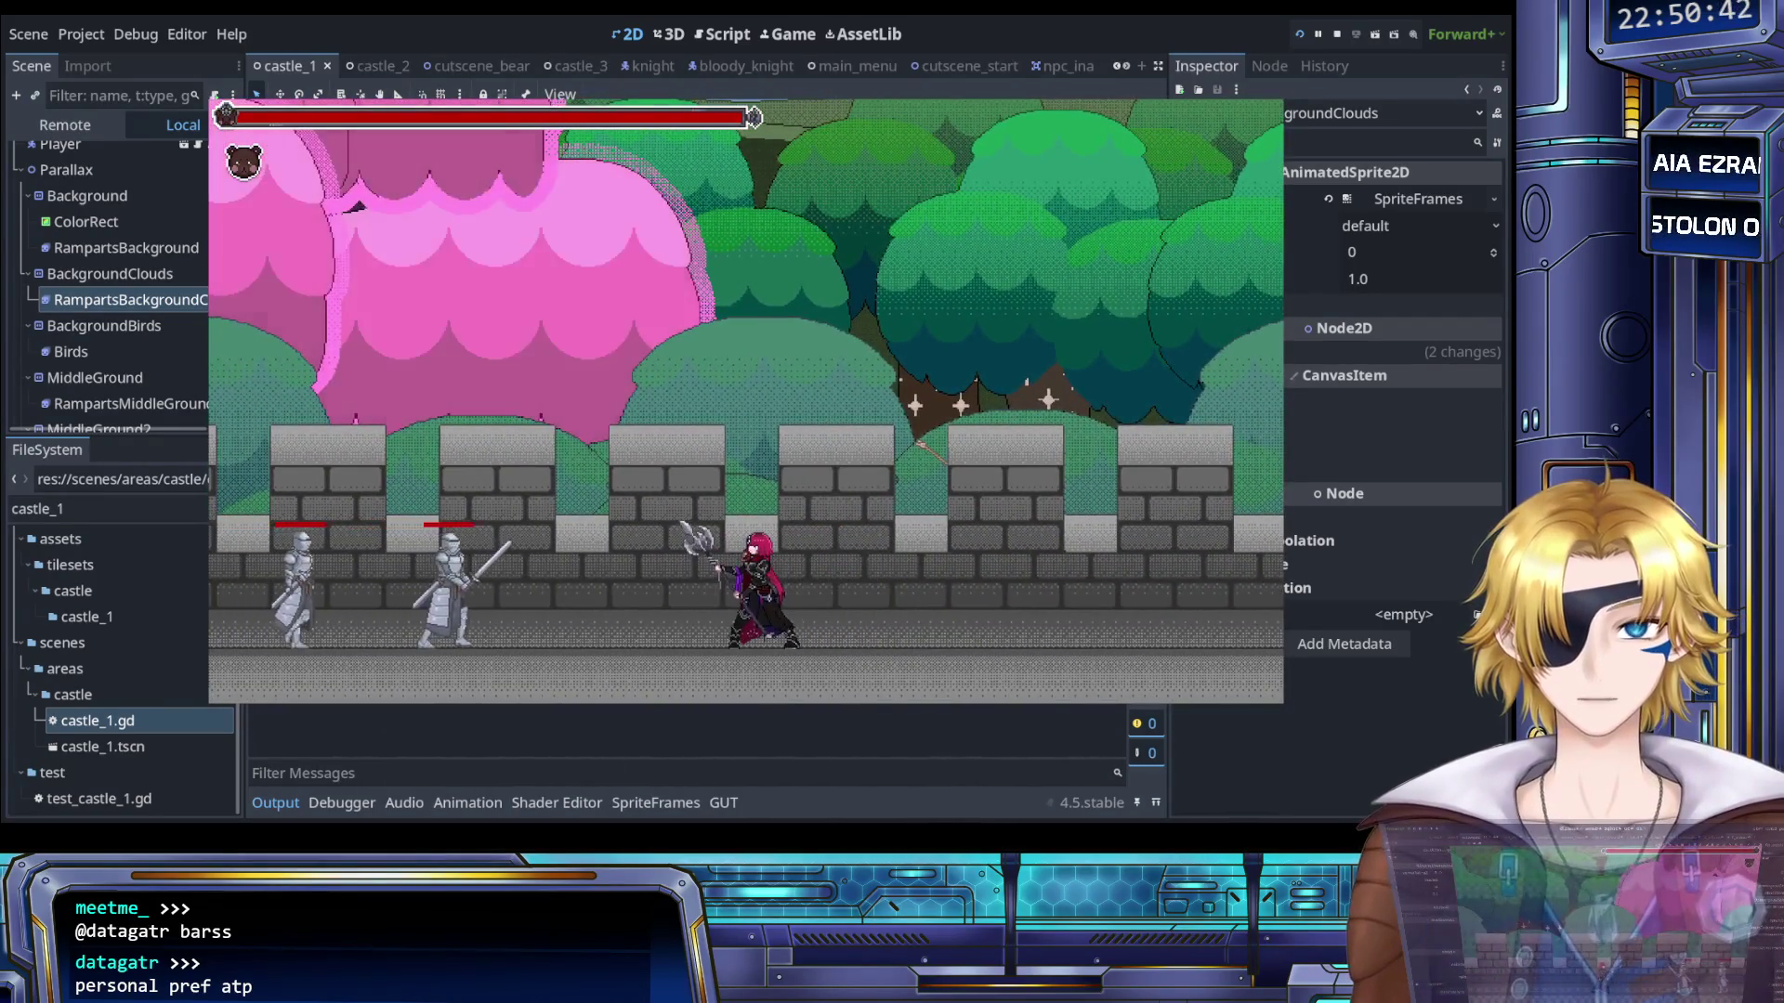
pyautogui.press('x')
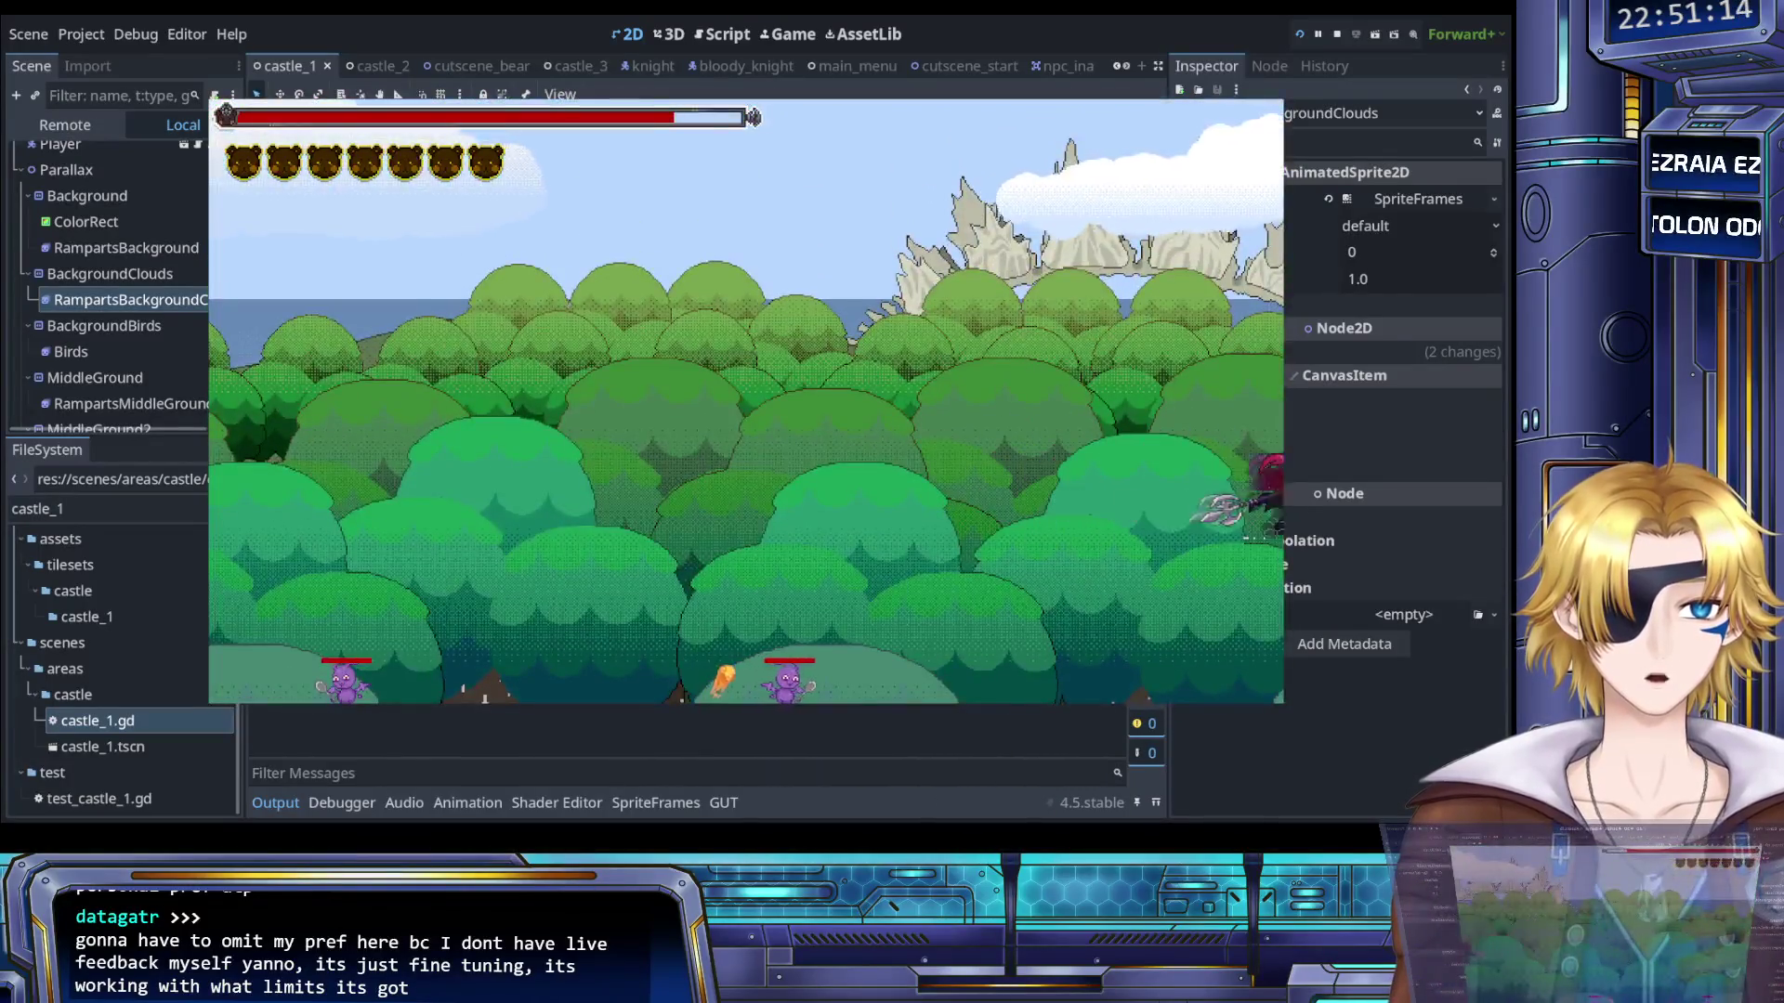
pyautogui.press('Return')
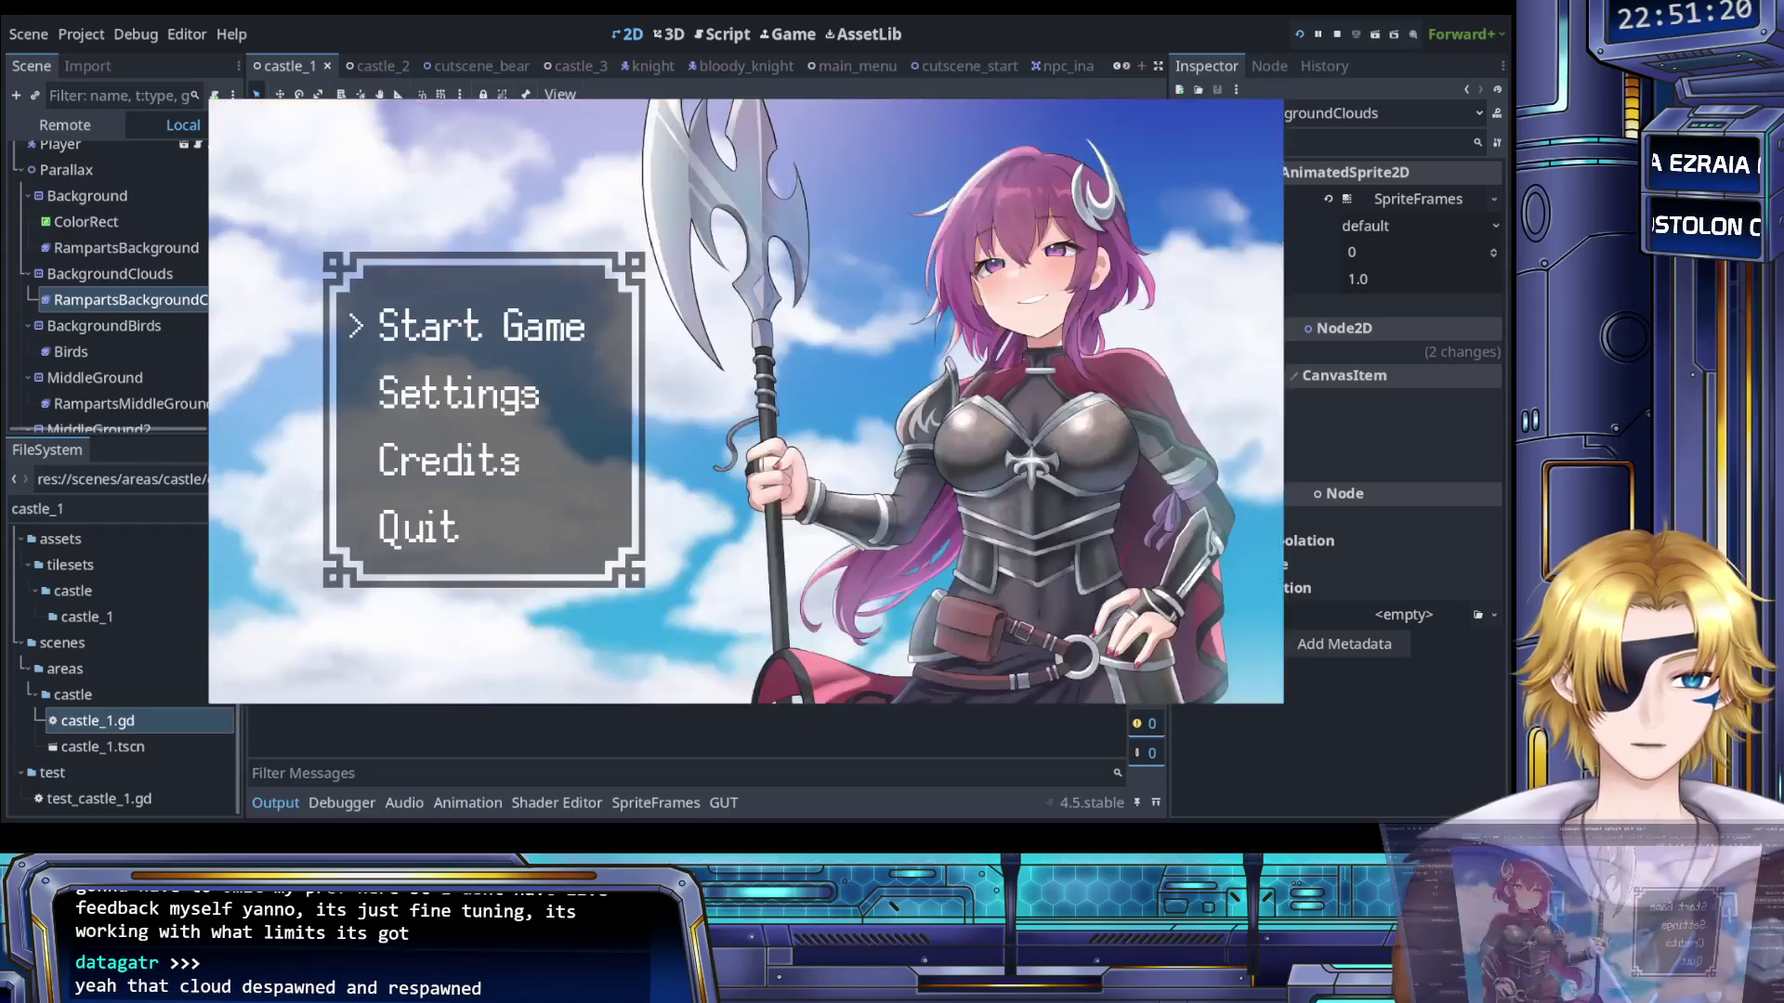
# - Stop the game and inspect the BackgroundClouds sprite, its frames and its Autoscroll settings
pyautogui.press('F8')
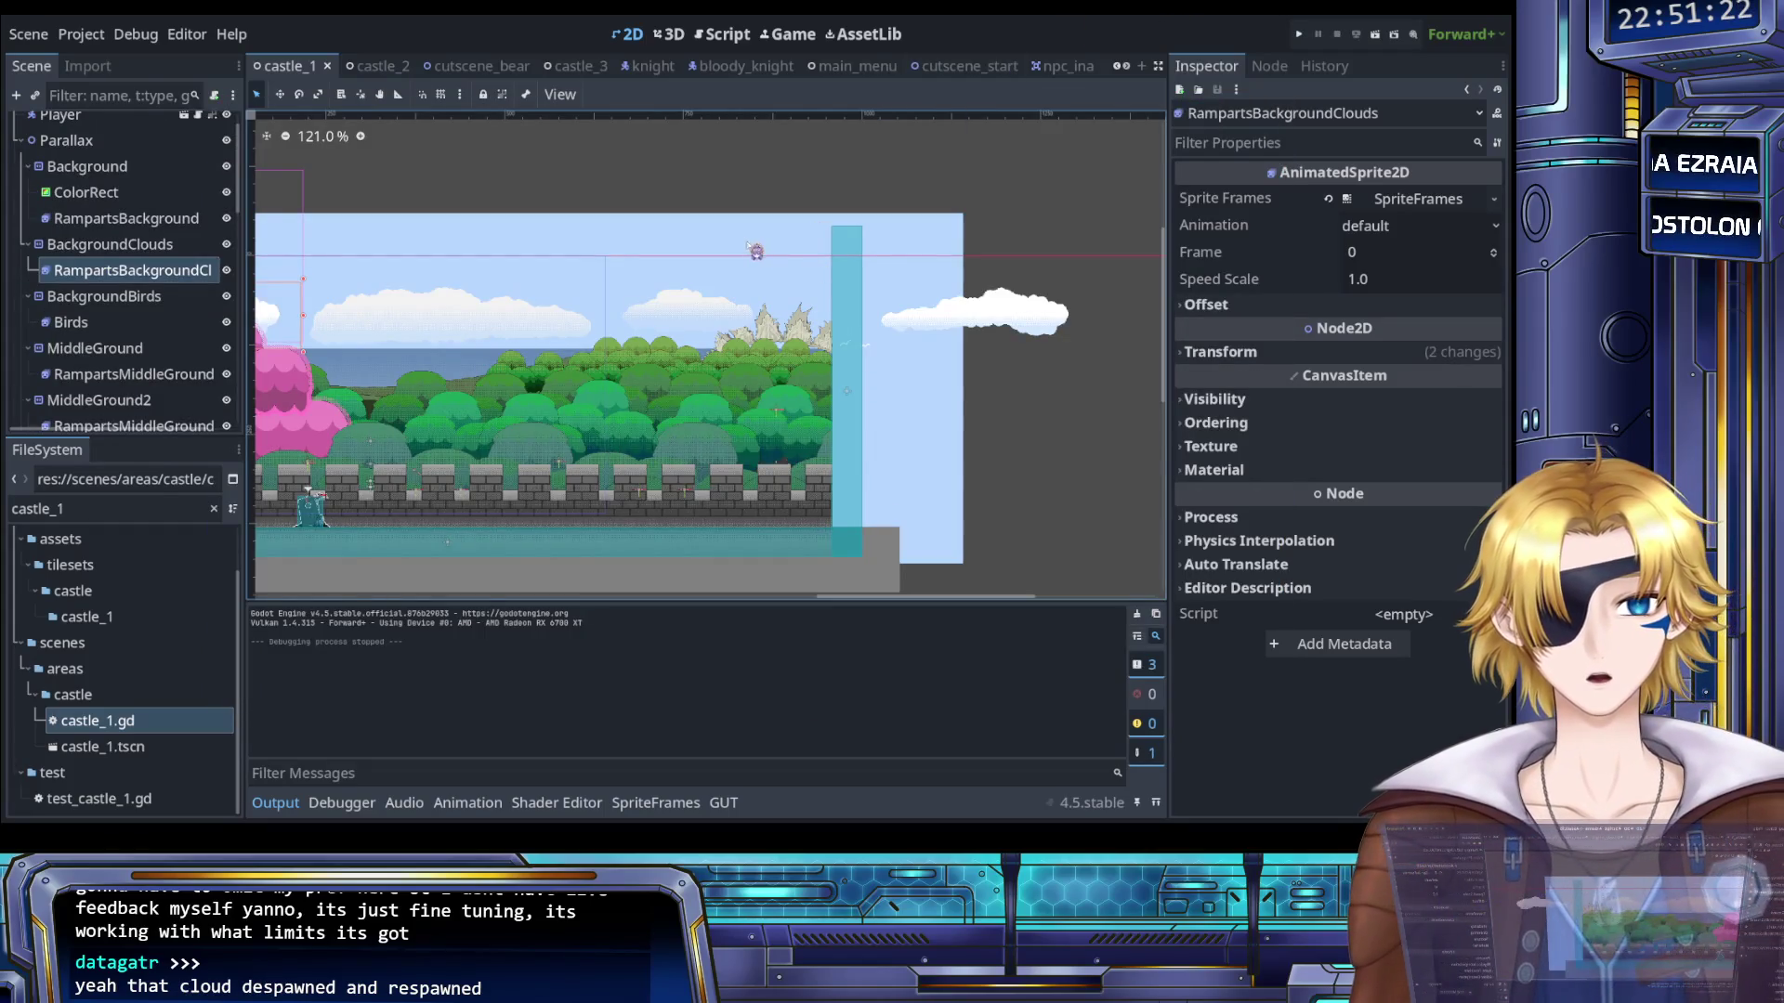
pyautogui.hscroll(-5, 748, 246)
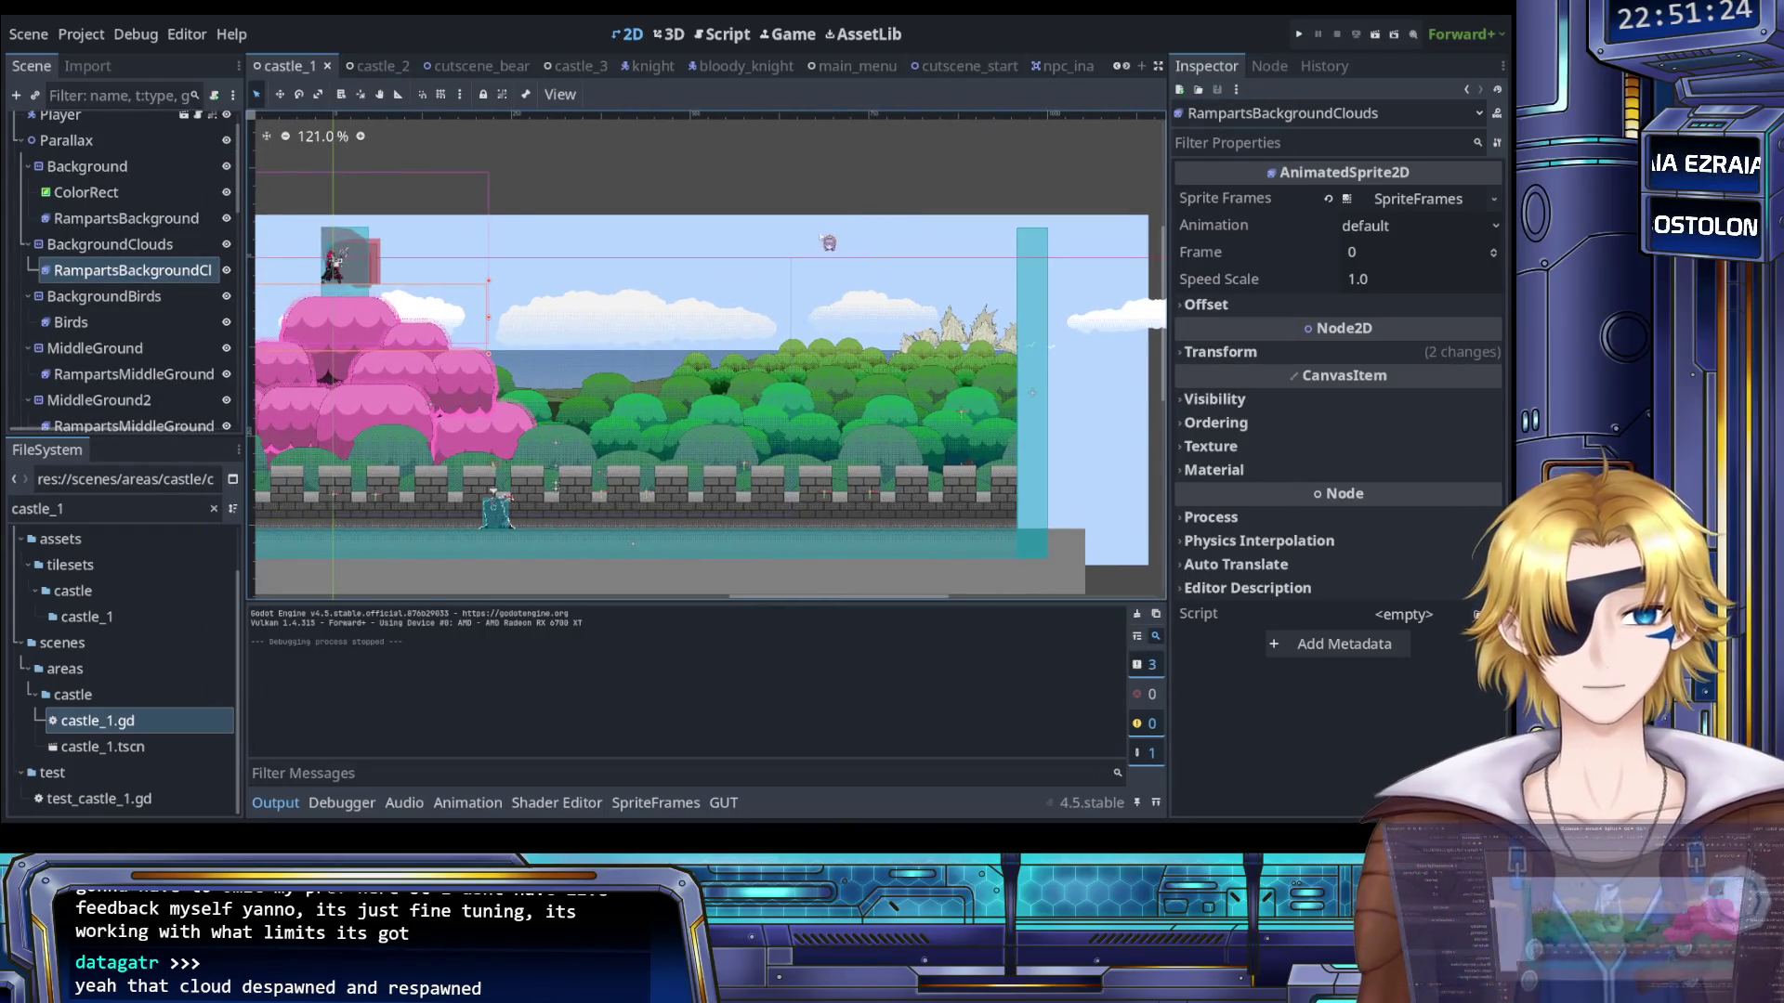
pyautogui.hscroll(-4, 828, 243)
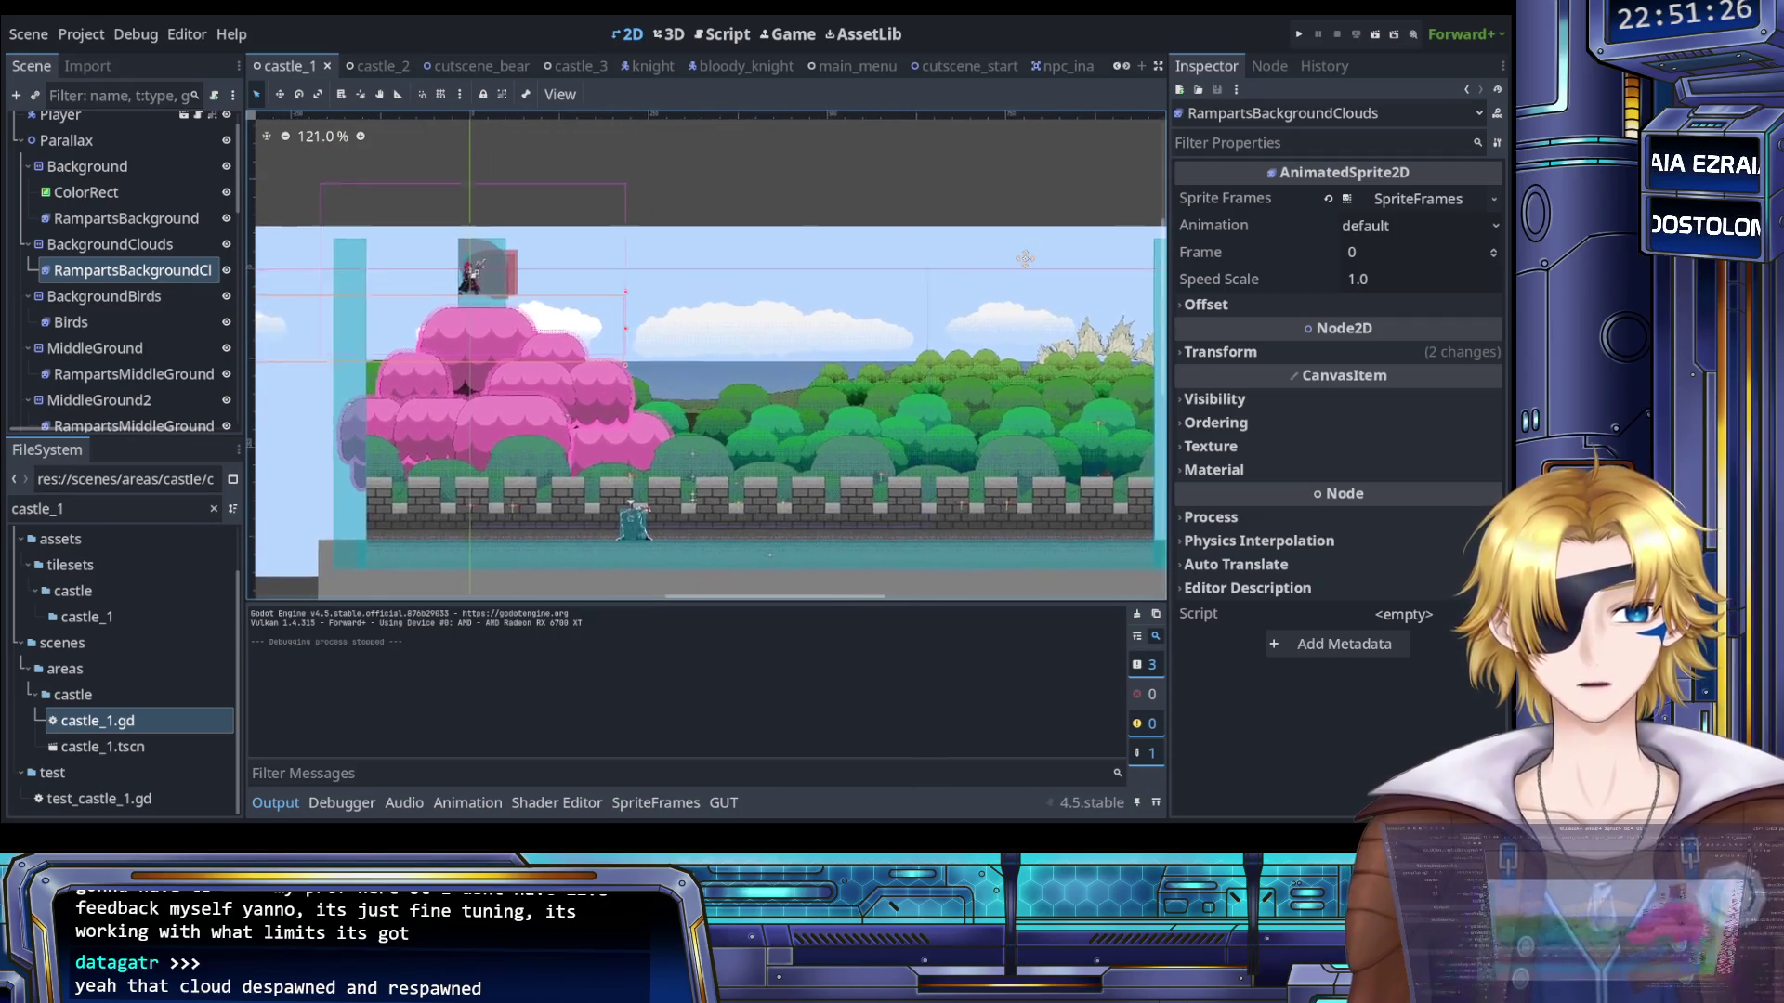
pyautogui.hscroll(-4, 1025, 259)
pyautogui.hscroll(6, 650, 250)
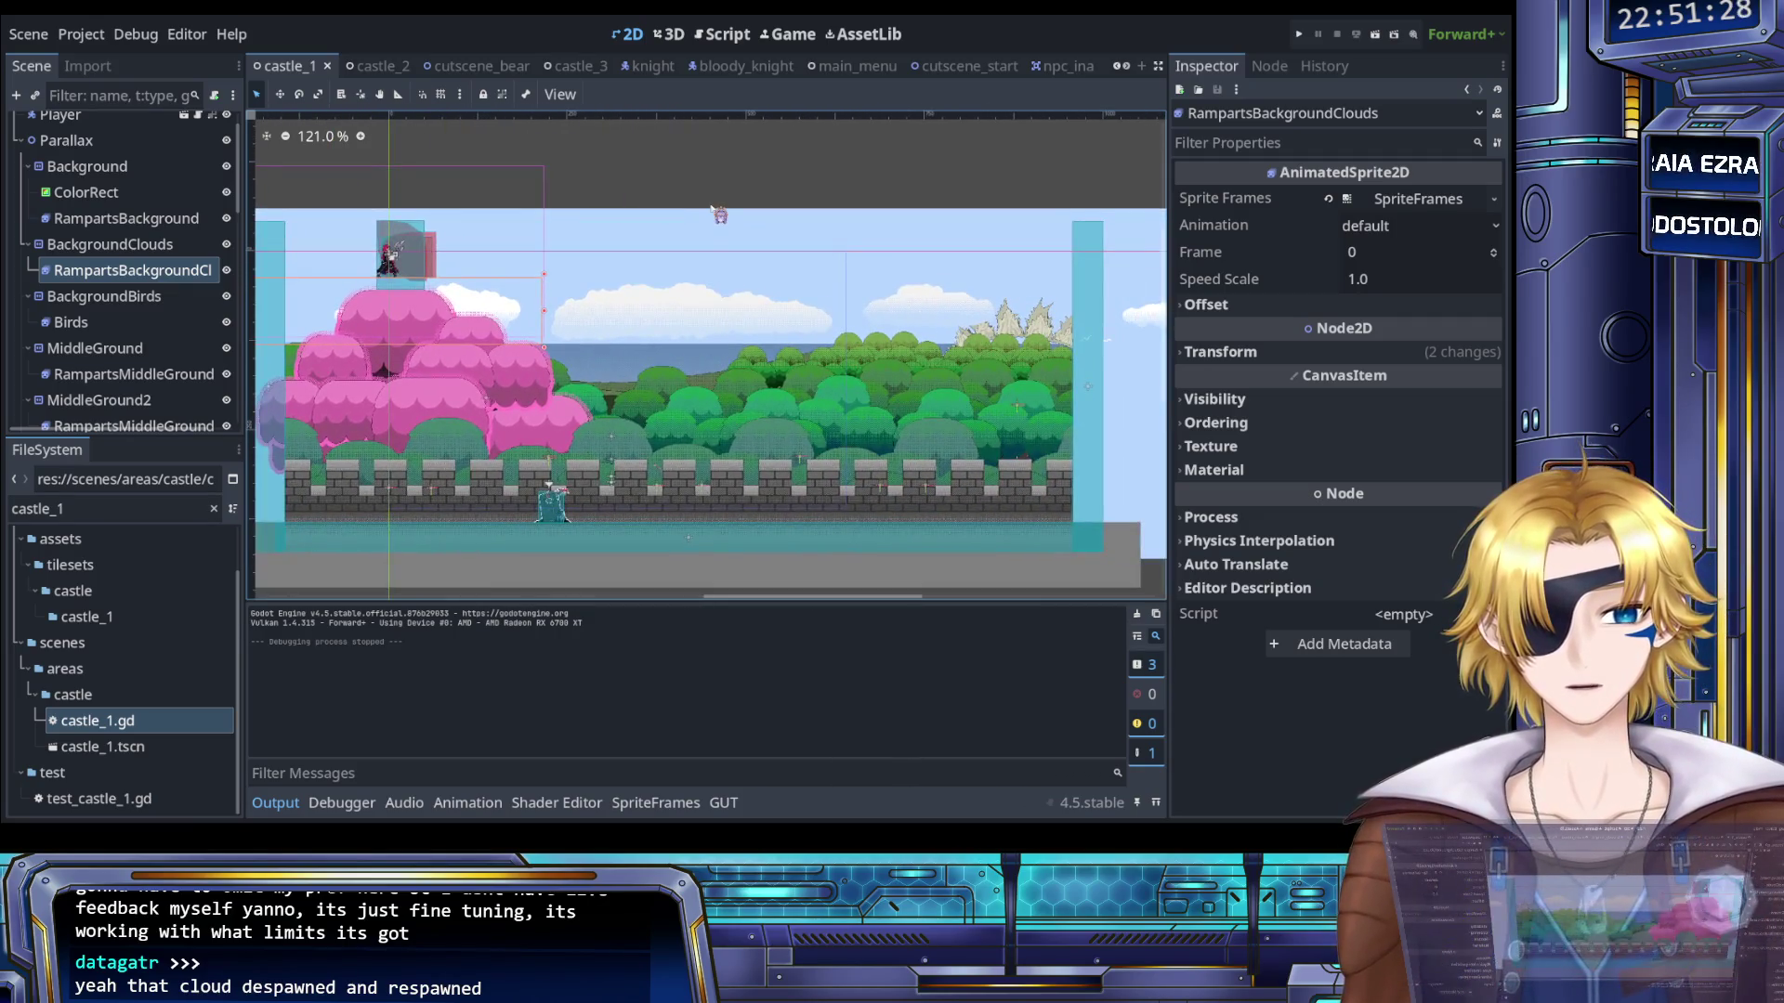
pyautogui.scroll(-3, 712, 210)
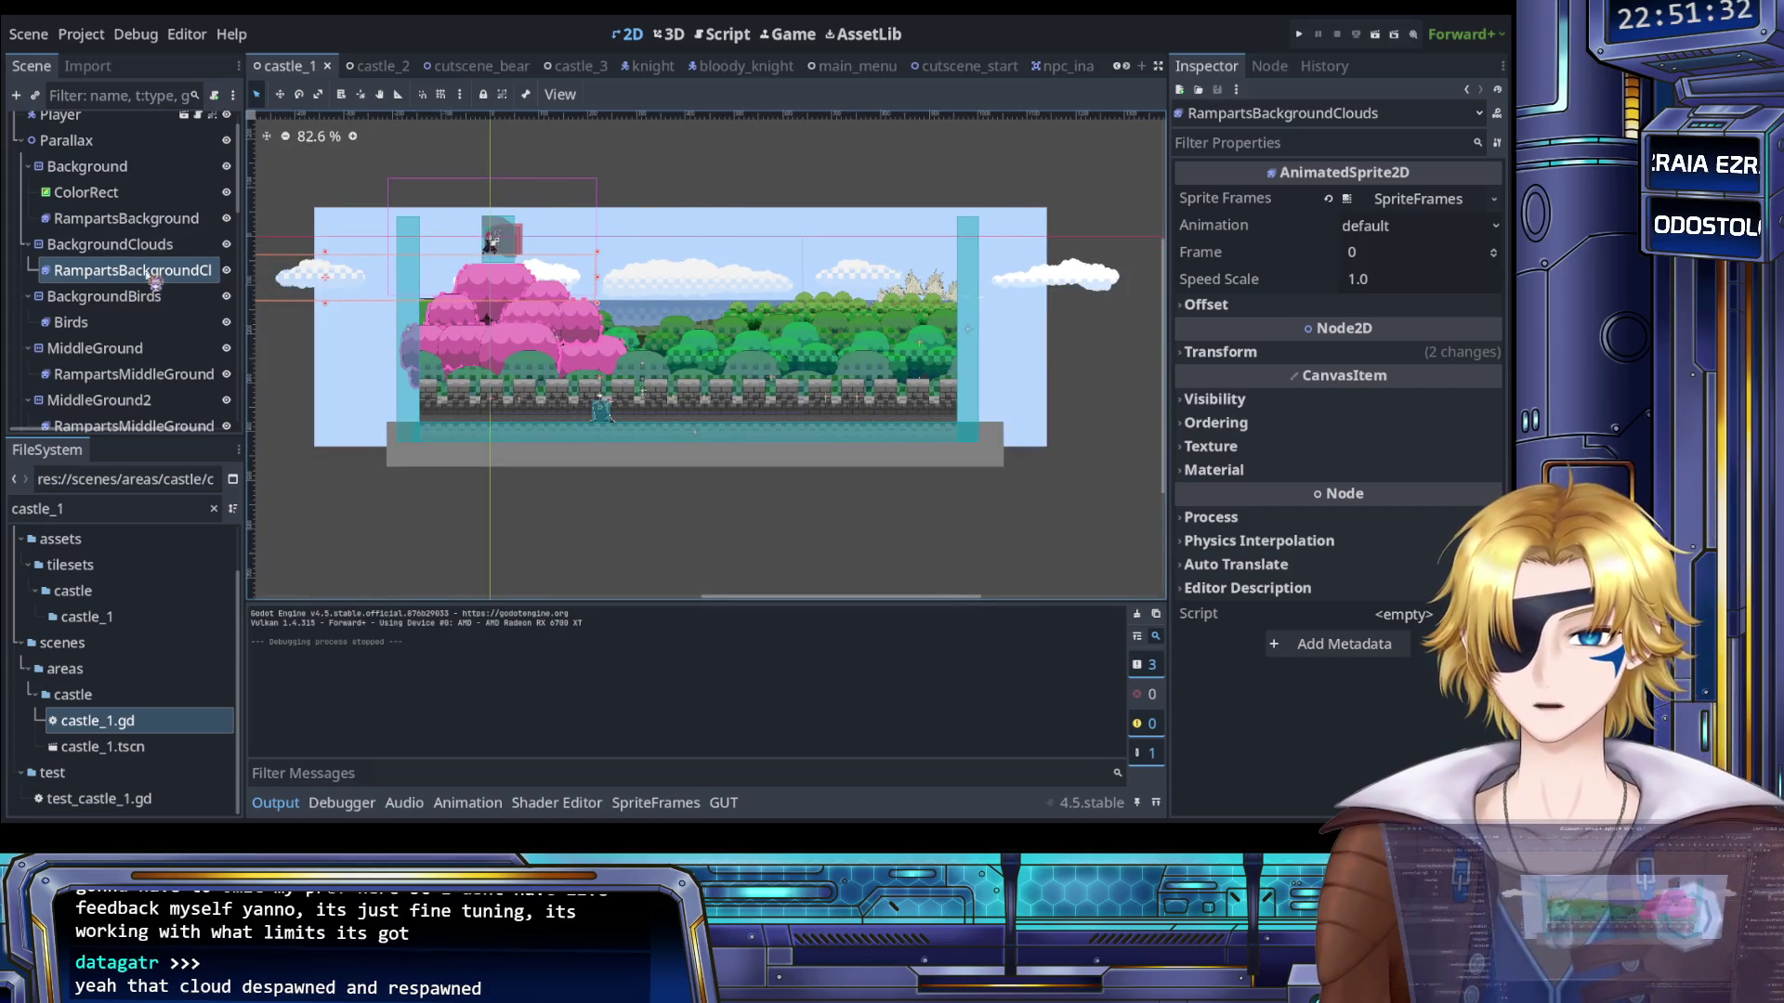
pyautogui.click(110, 244)
pyautogui.click(132, 270)
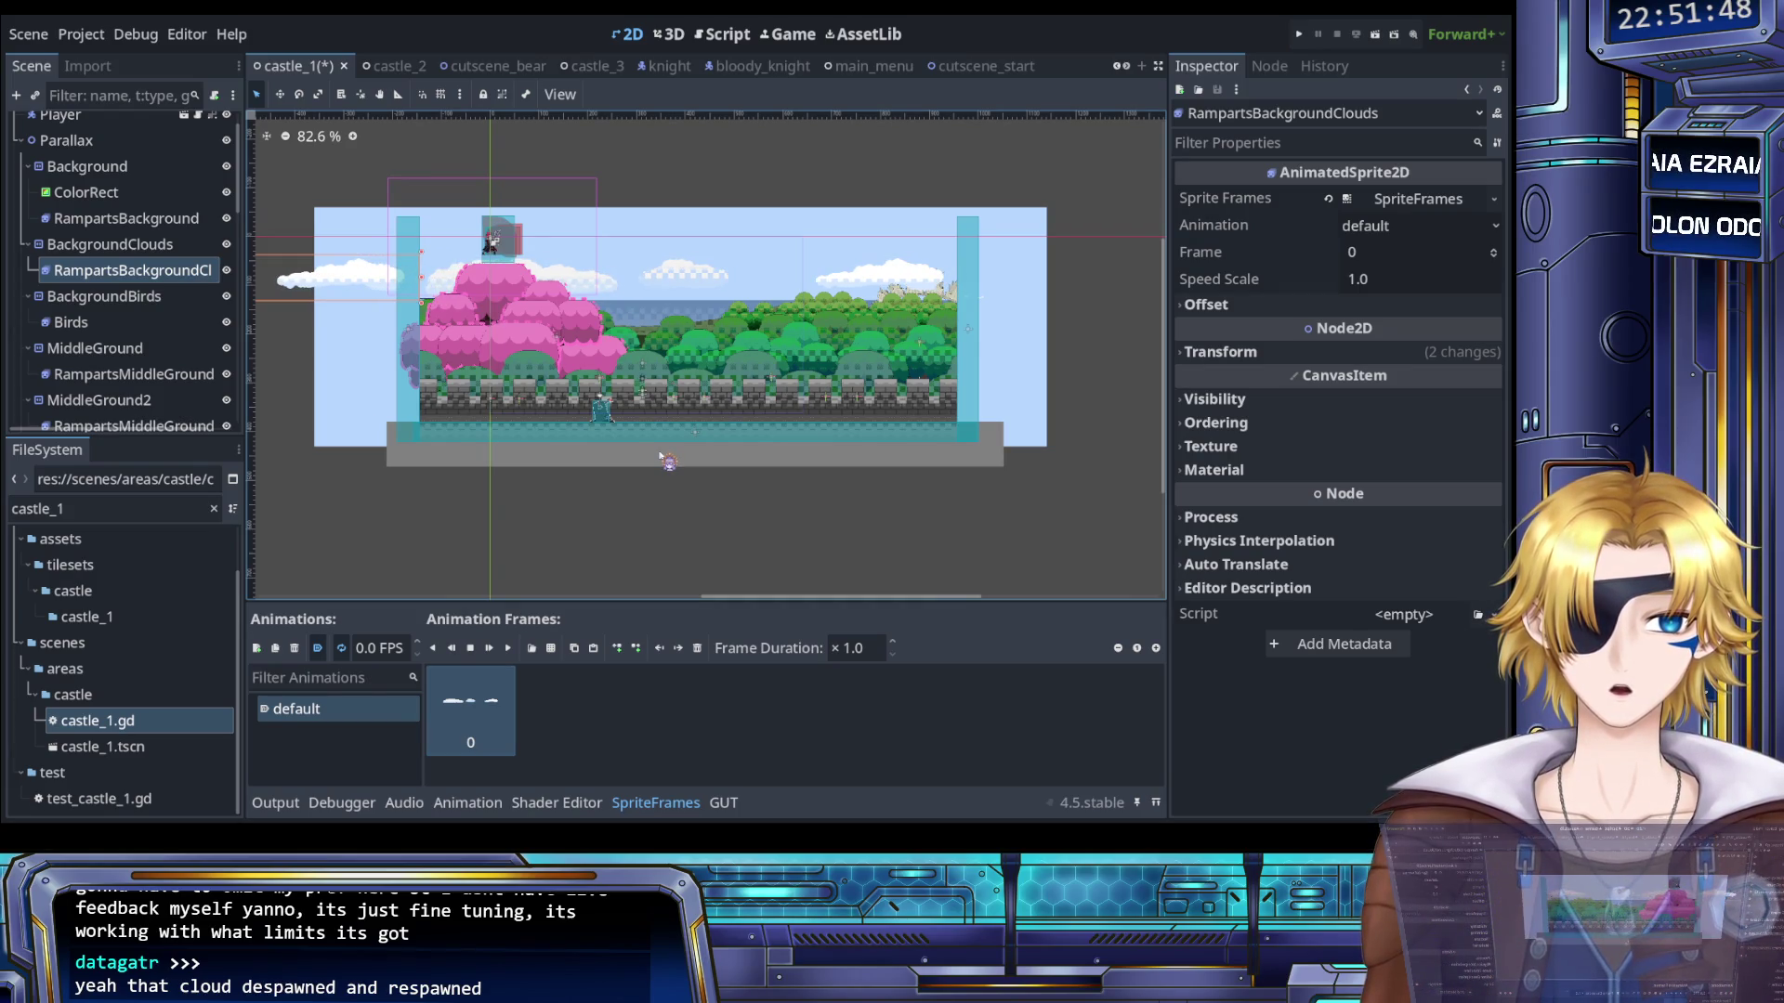
pyautogui.press('Up')
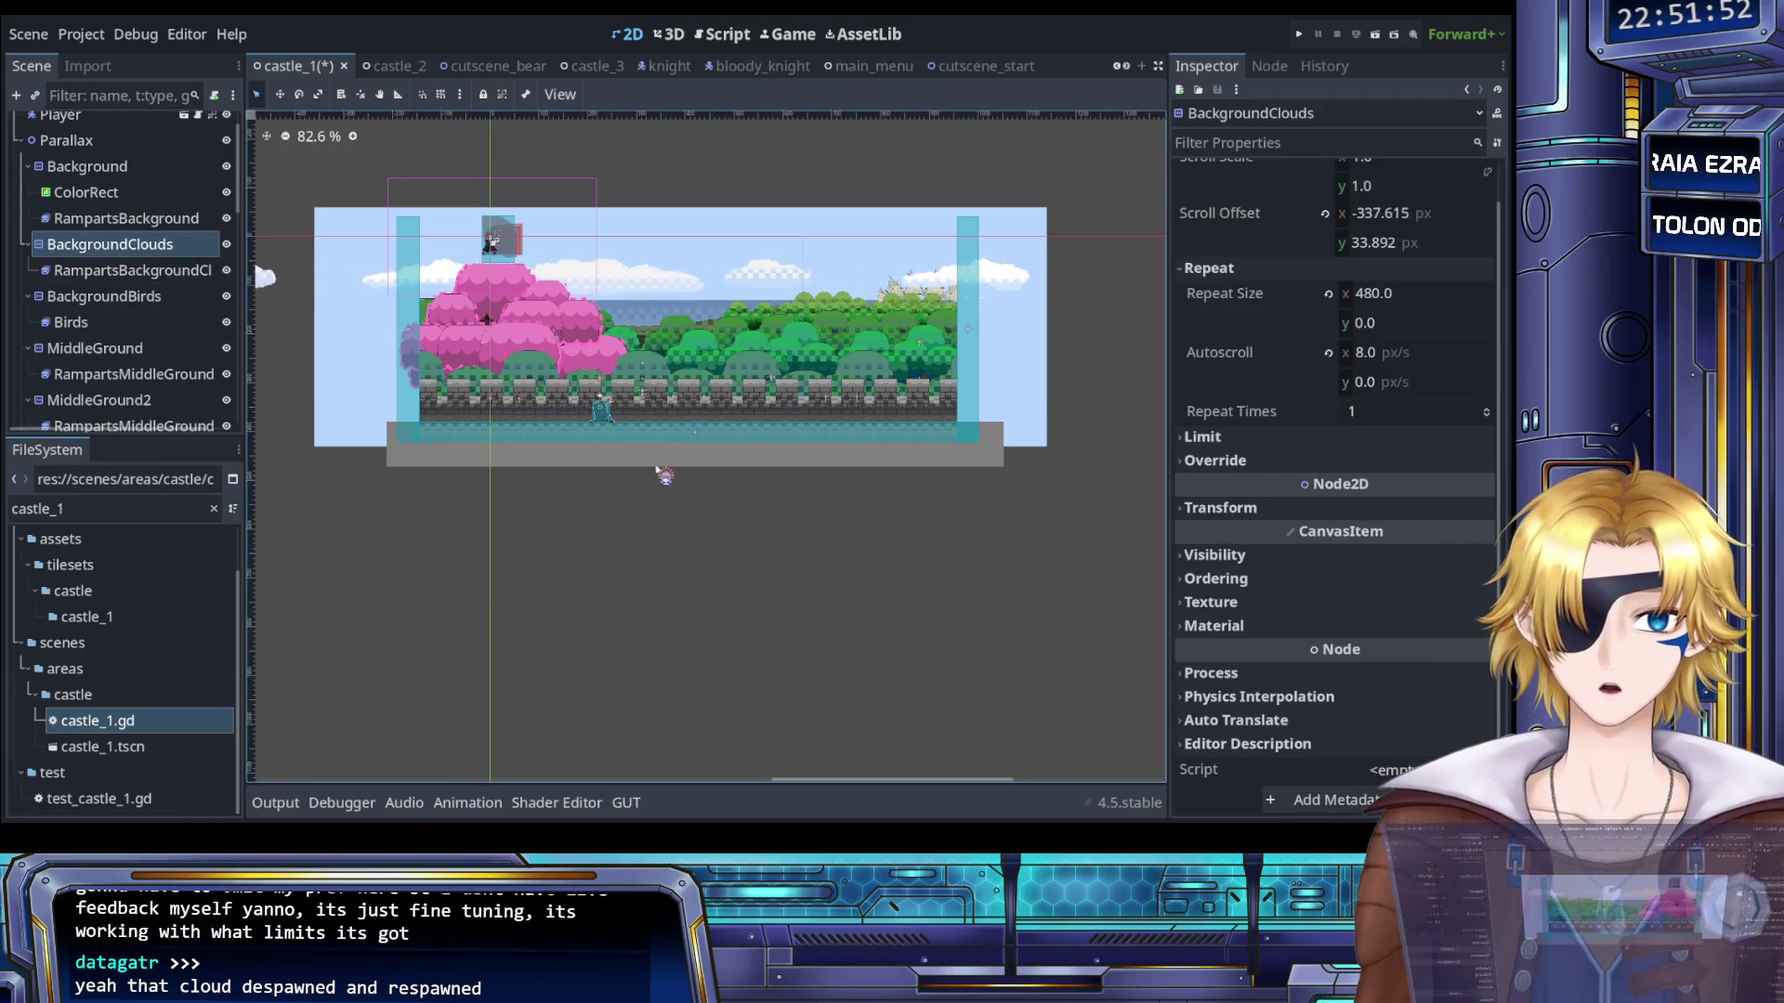
# - Save the castle_1 scene and relaunch the game
pyautogui.hotkey('ctrl', 's')
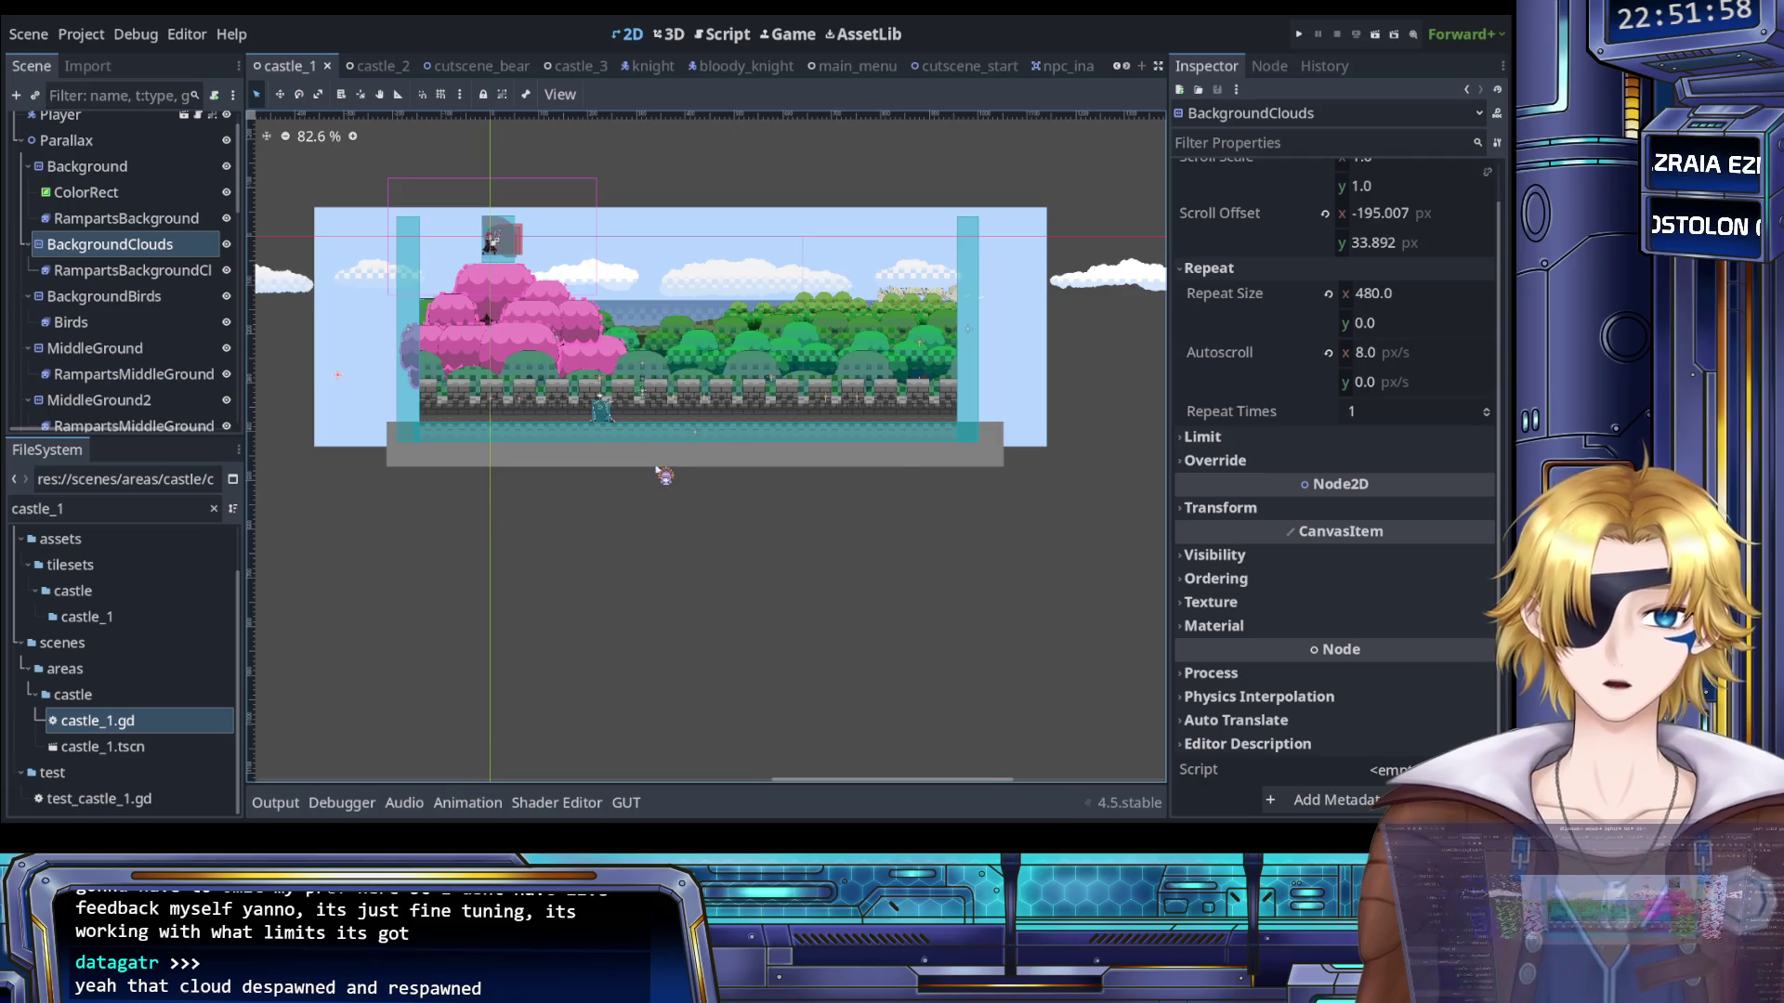
pyautogui.scroll(-2, 637, 453)
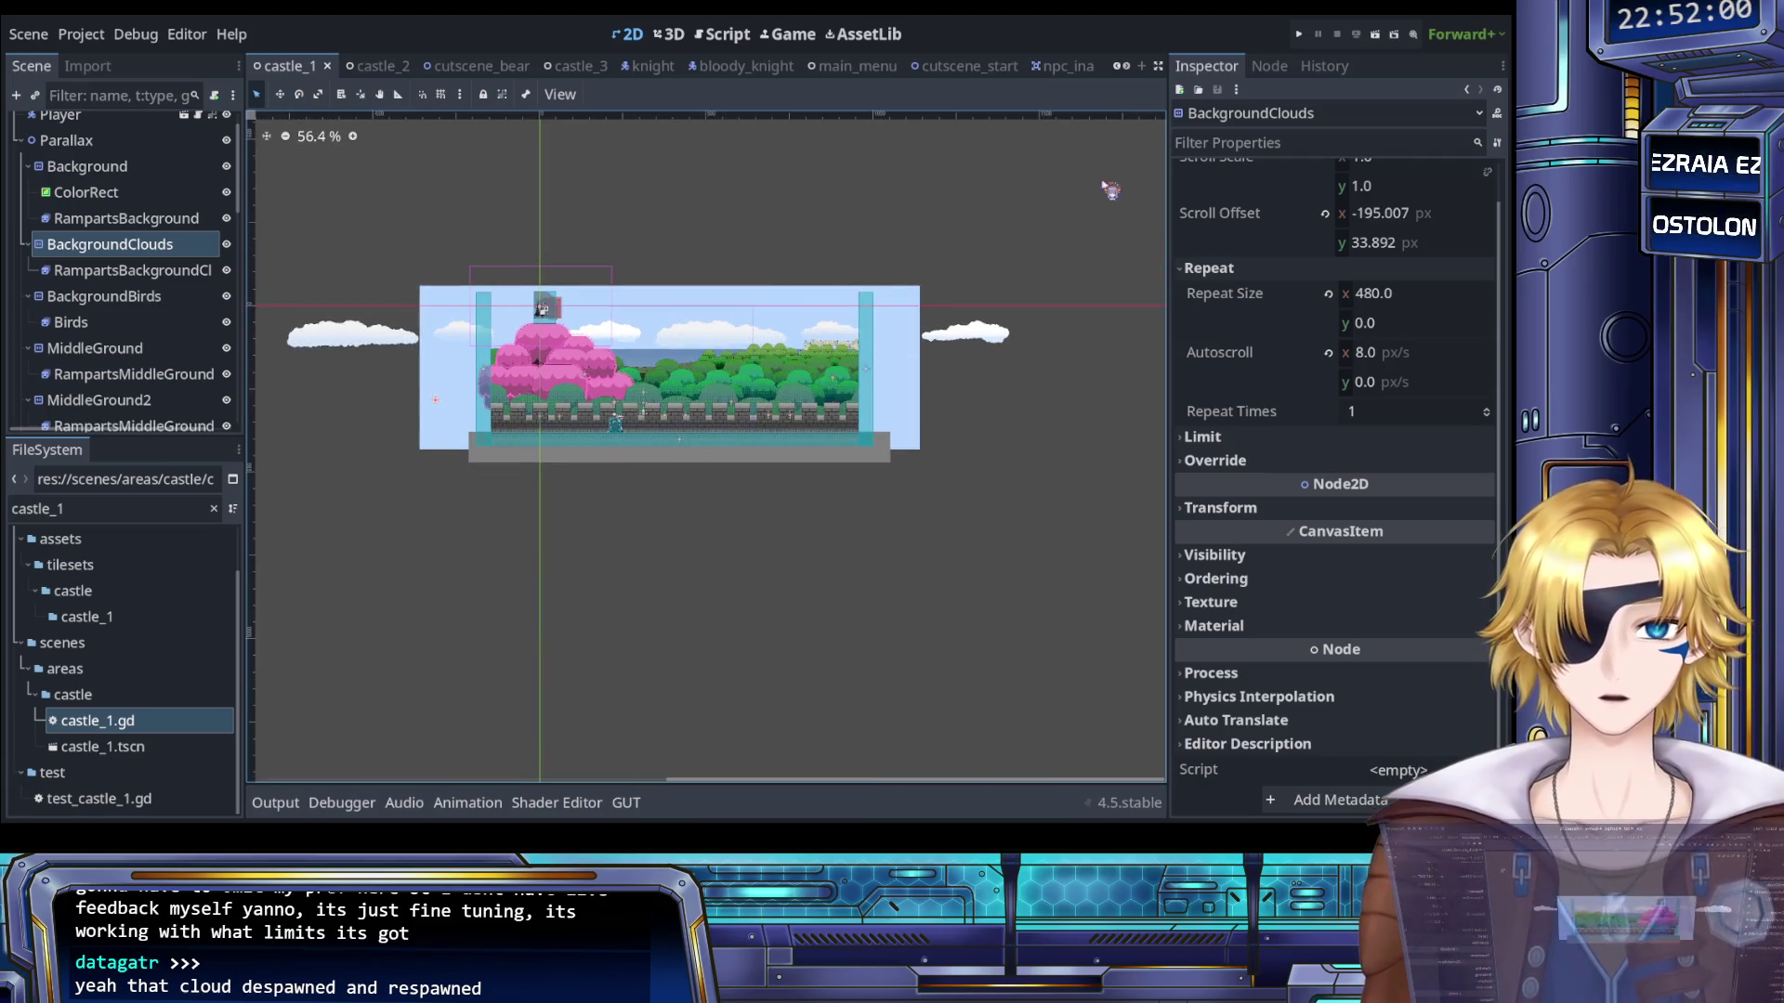
pyautogui.click(1302, 41)
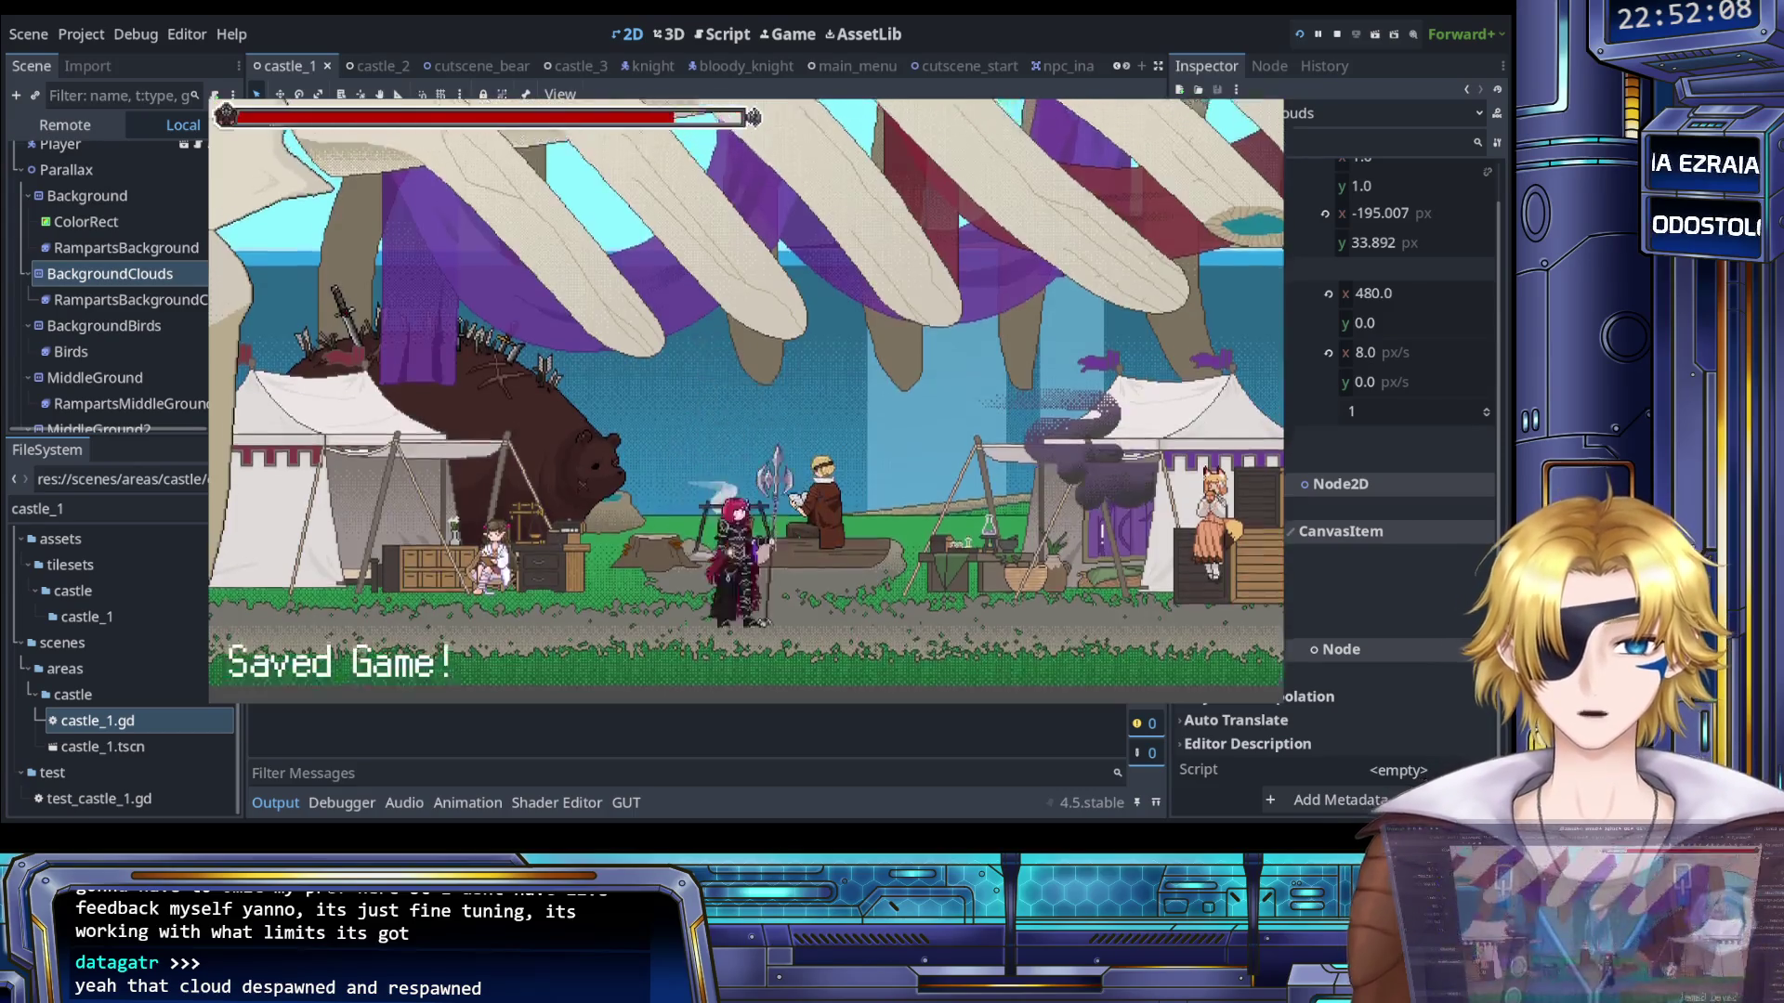
# - Fast-travel from the camp to the Ramparts, then jump and lunge with the spear
pyautogui.press('Right')
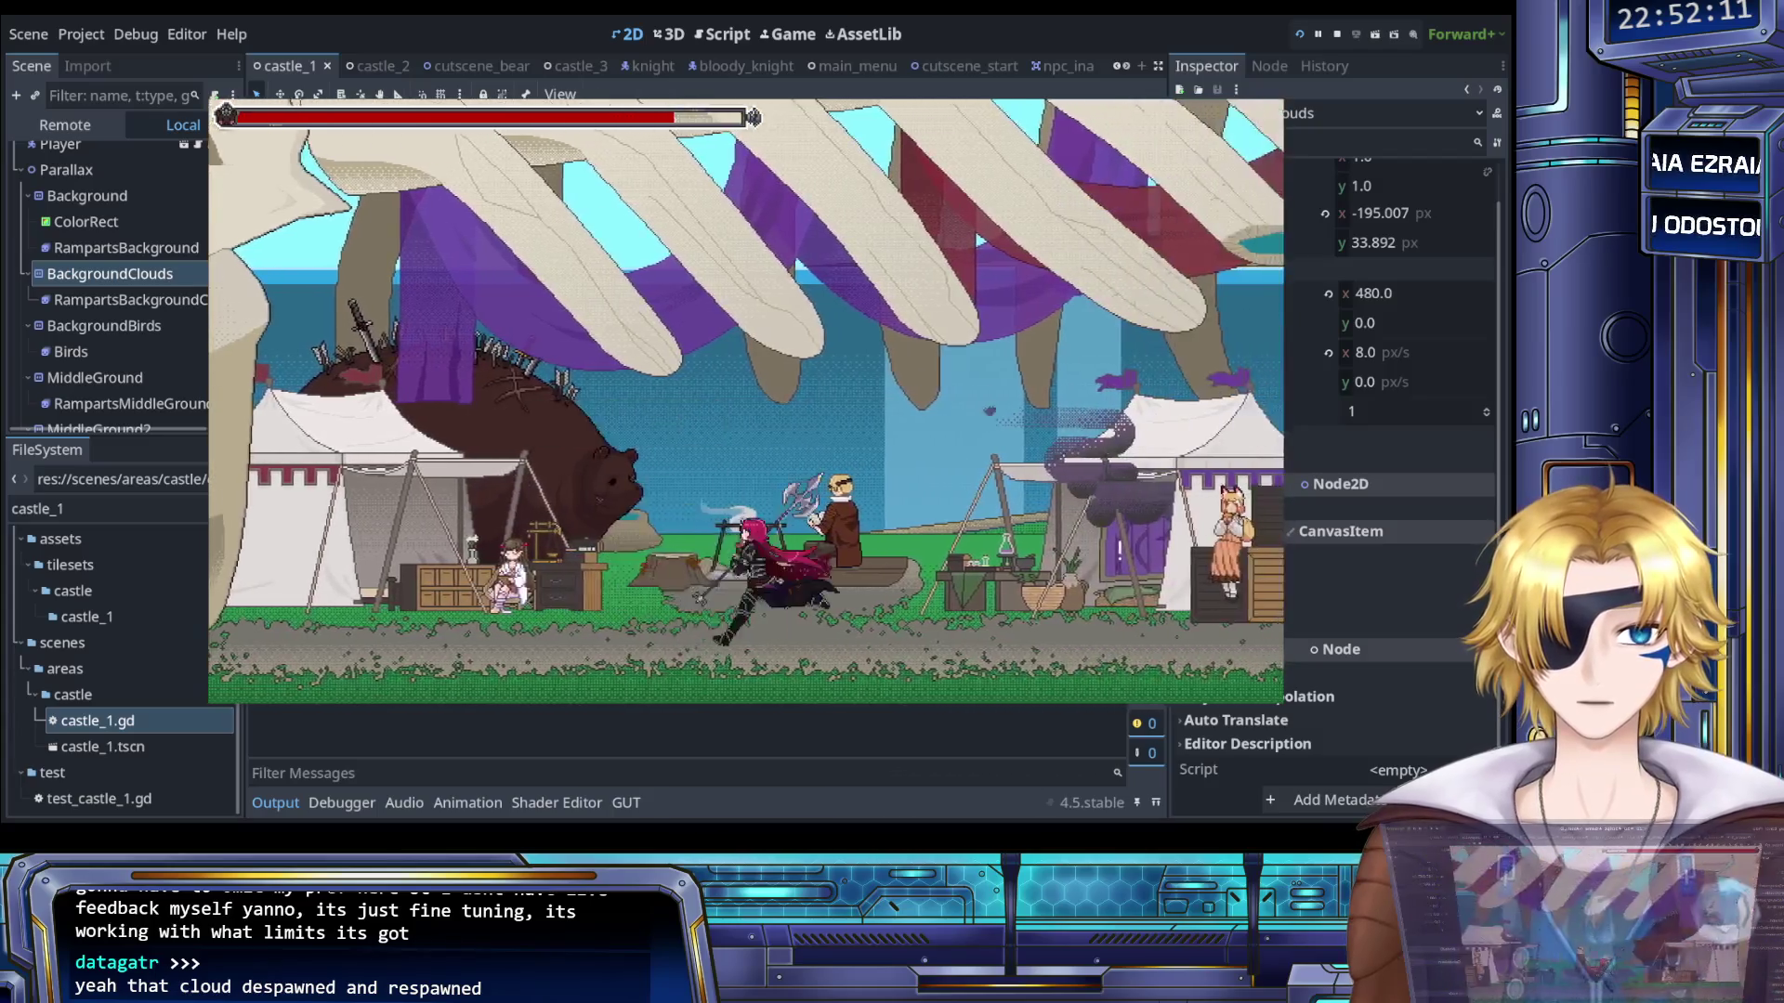
pyautogui.press('Left')
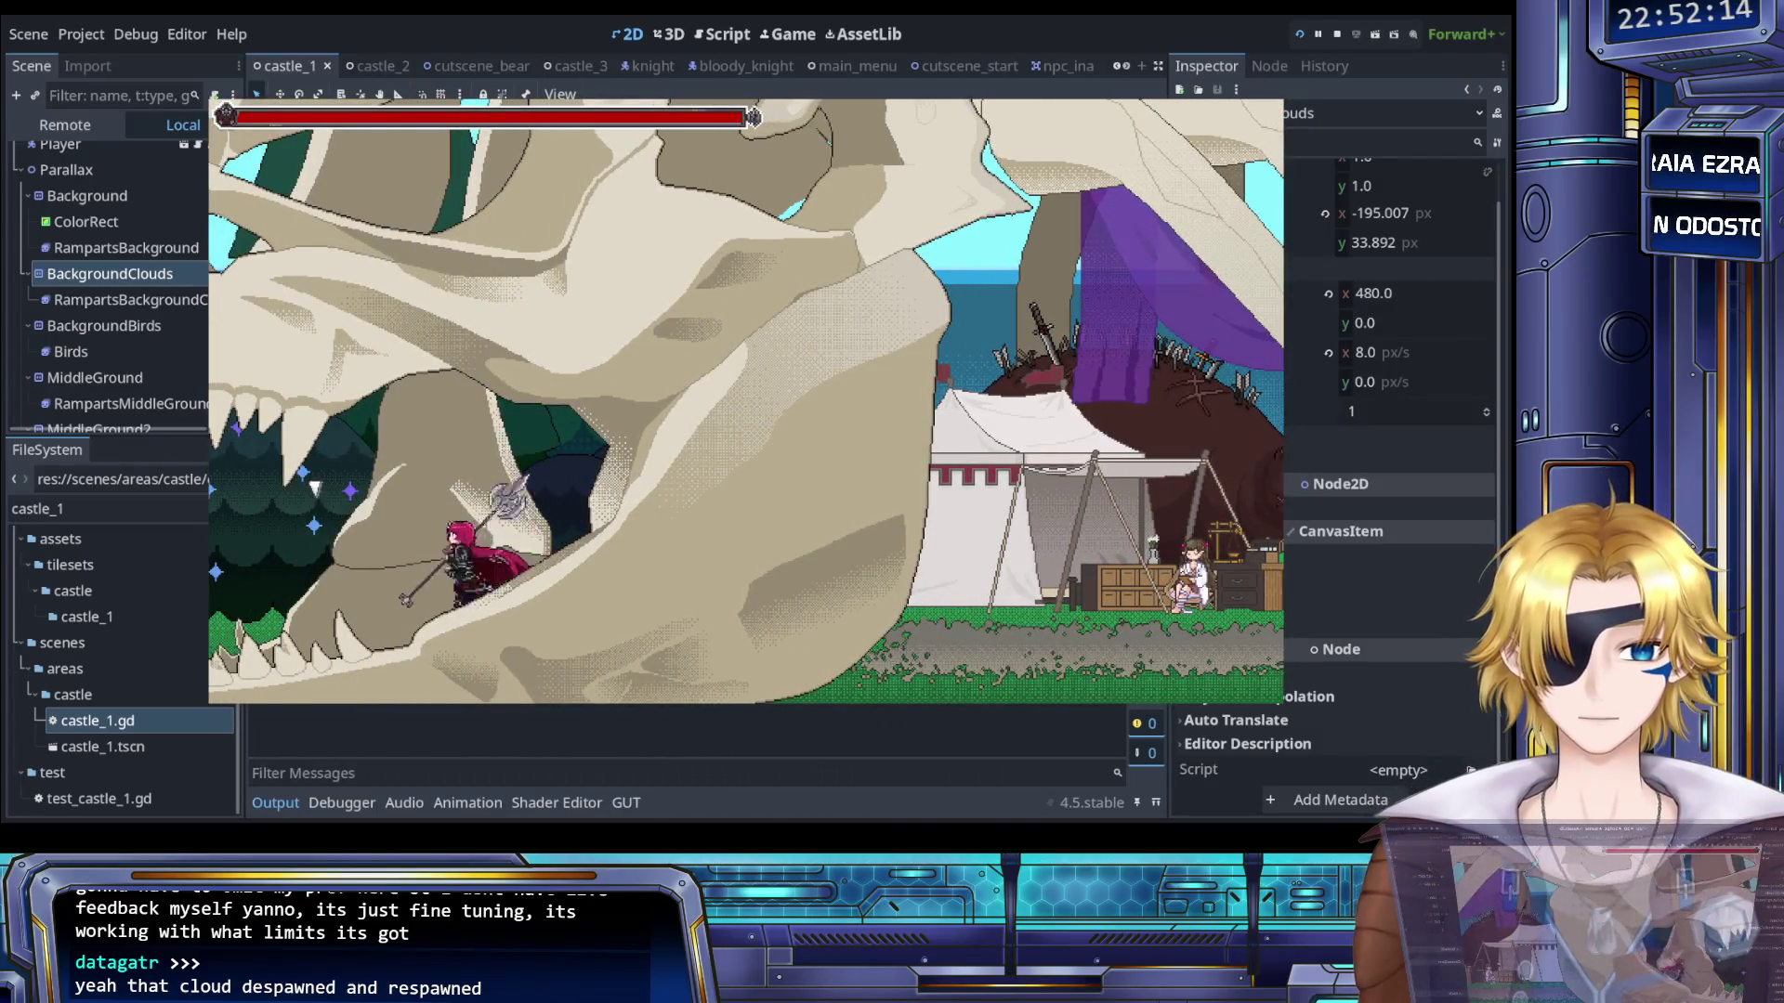
pyautogui.press('Up')
pyautogui.press('Up')
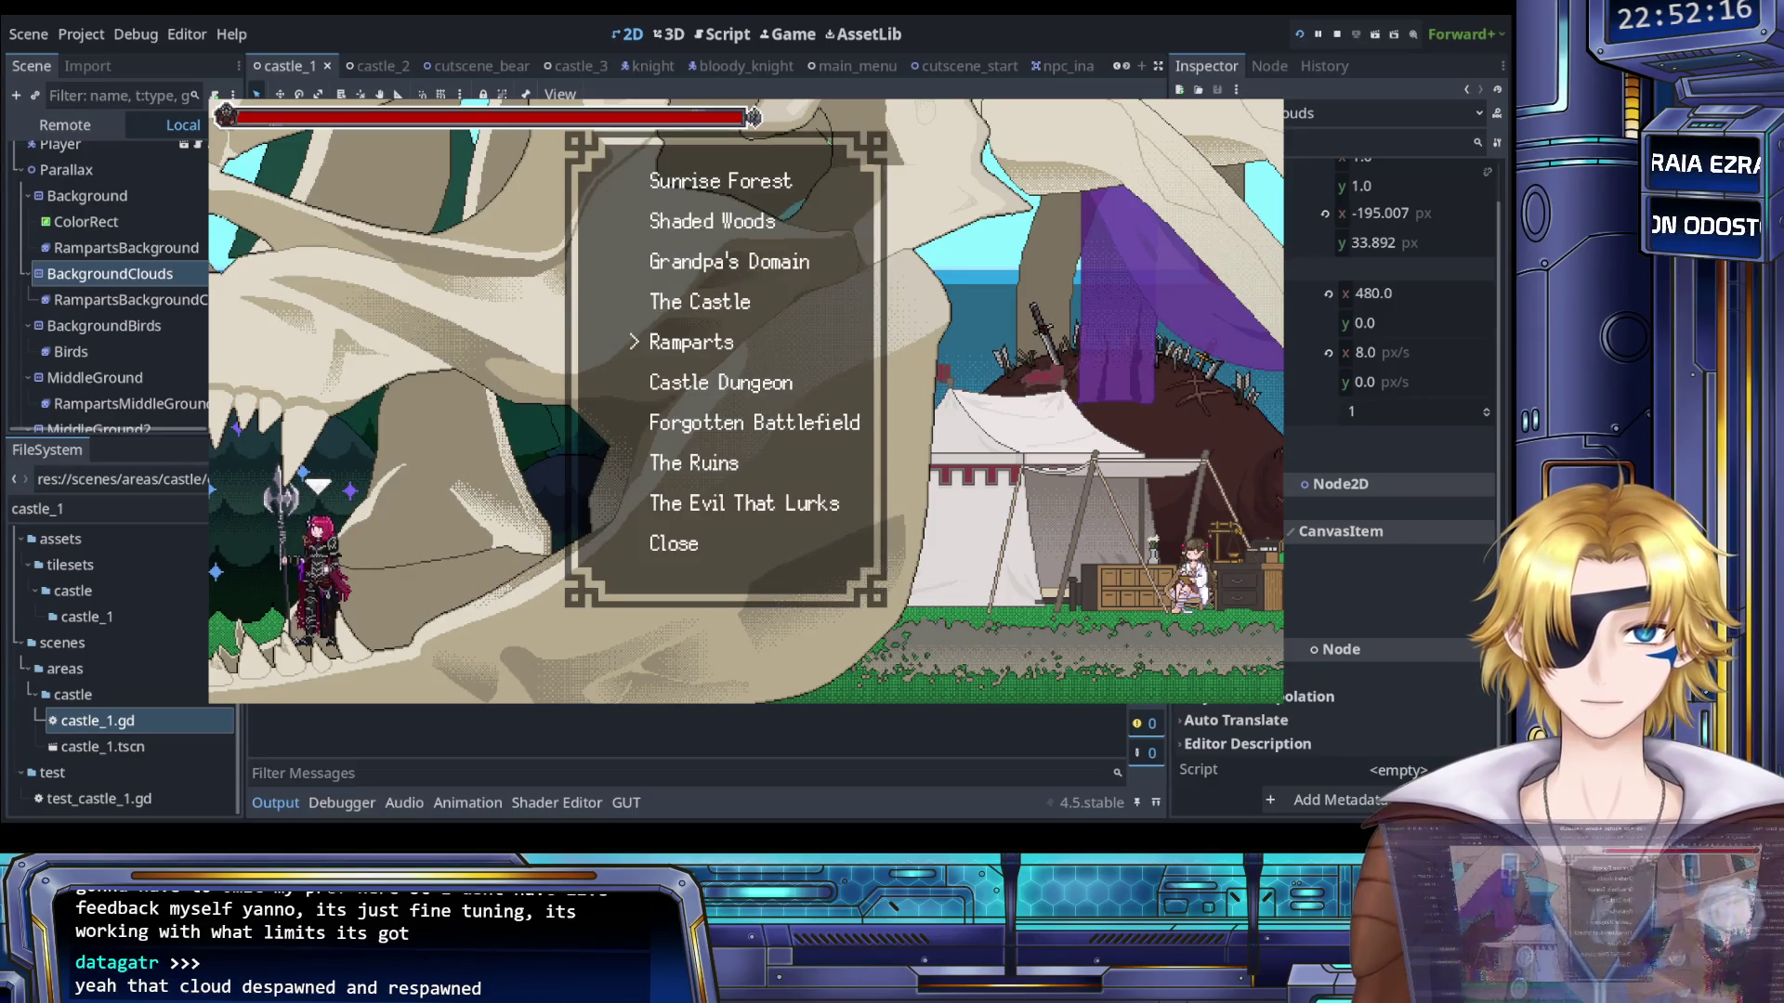
pyautogui.press('Return')
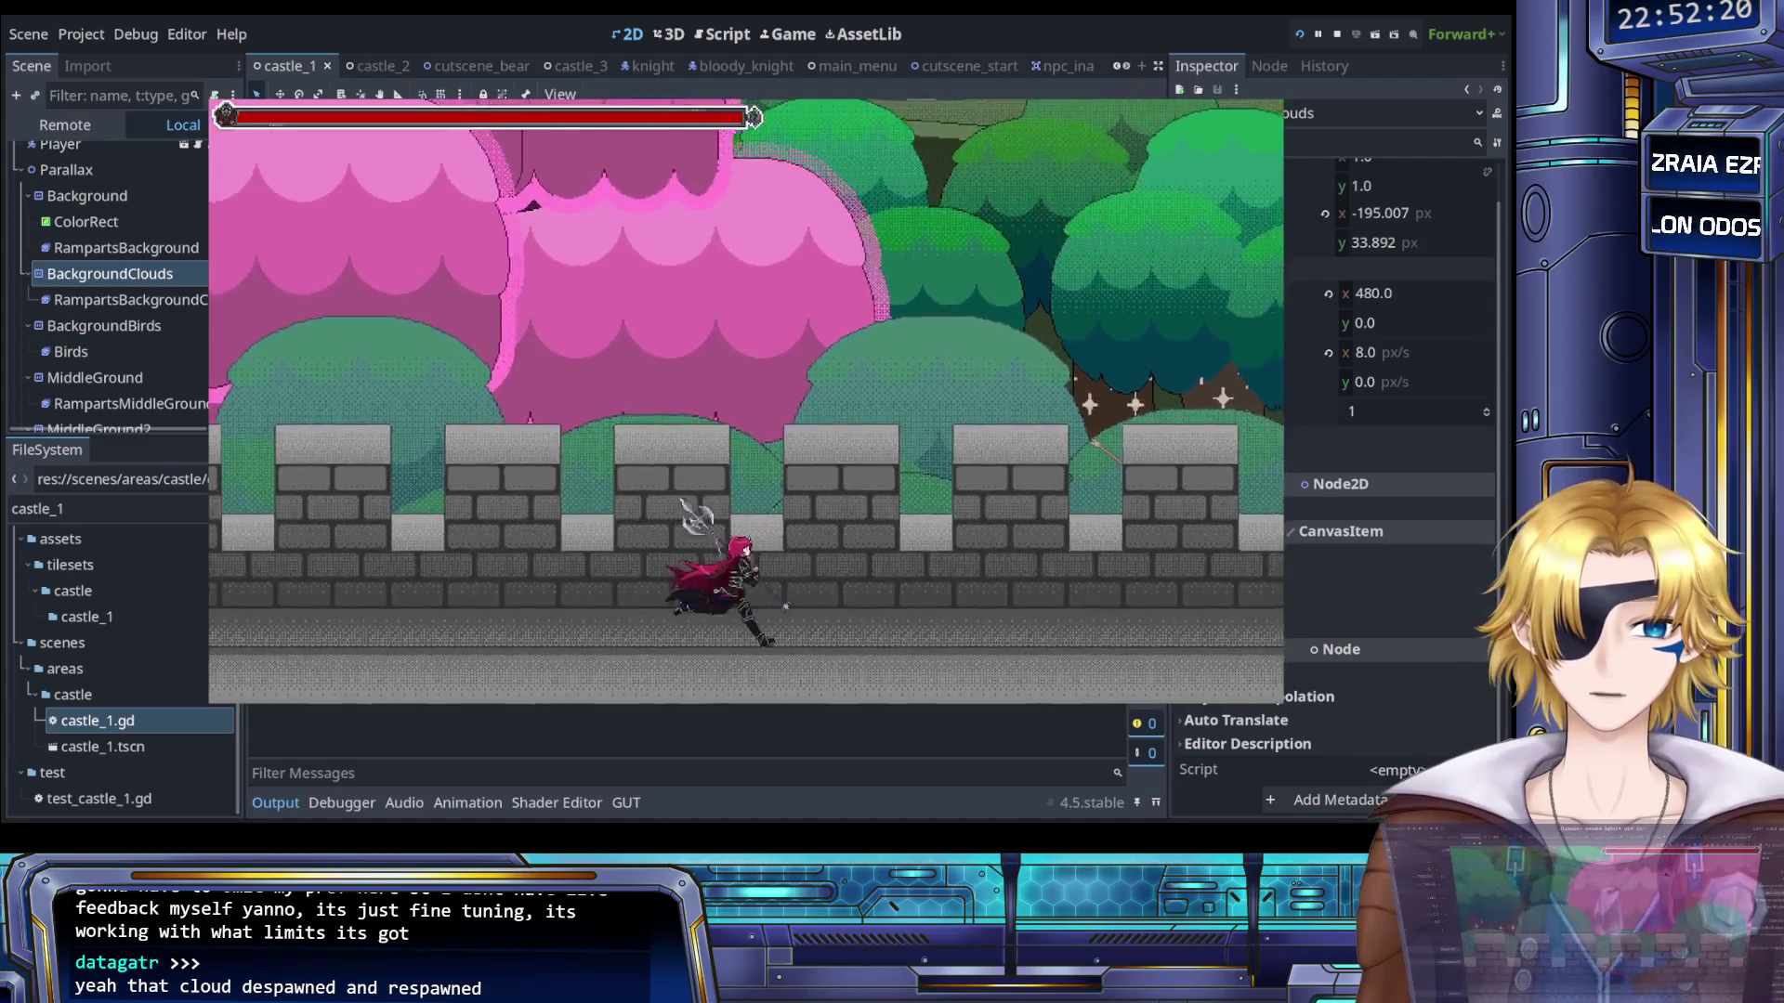
pyautogui.press('space')
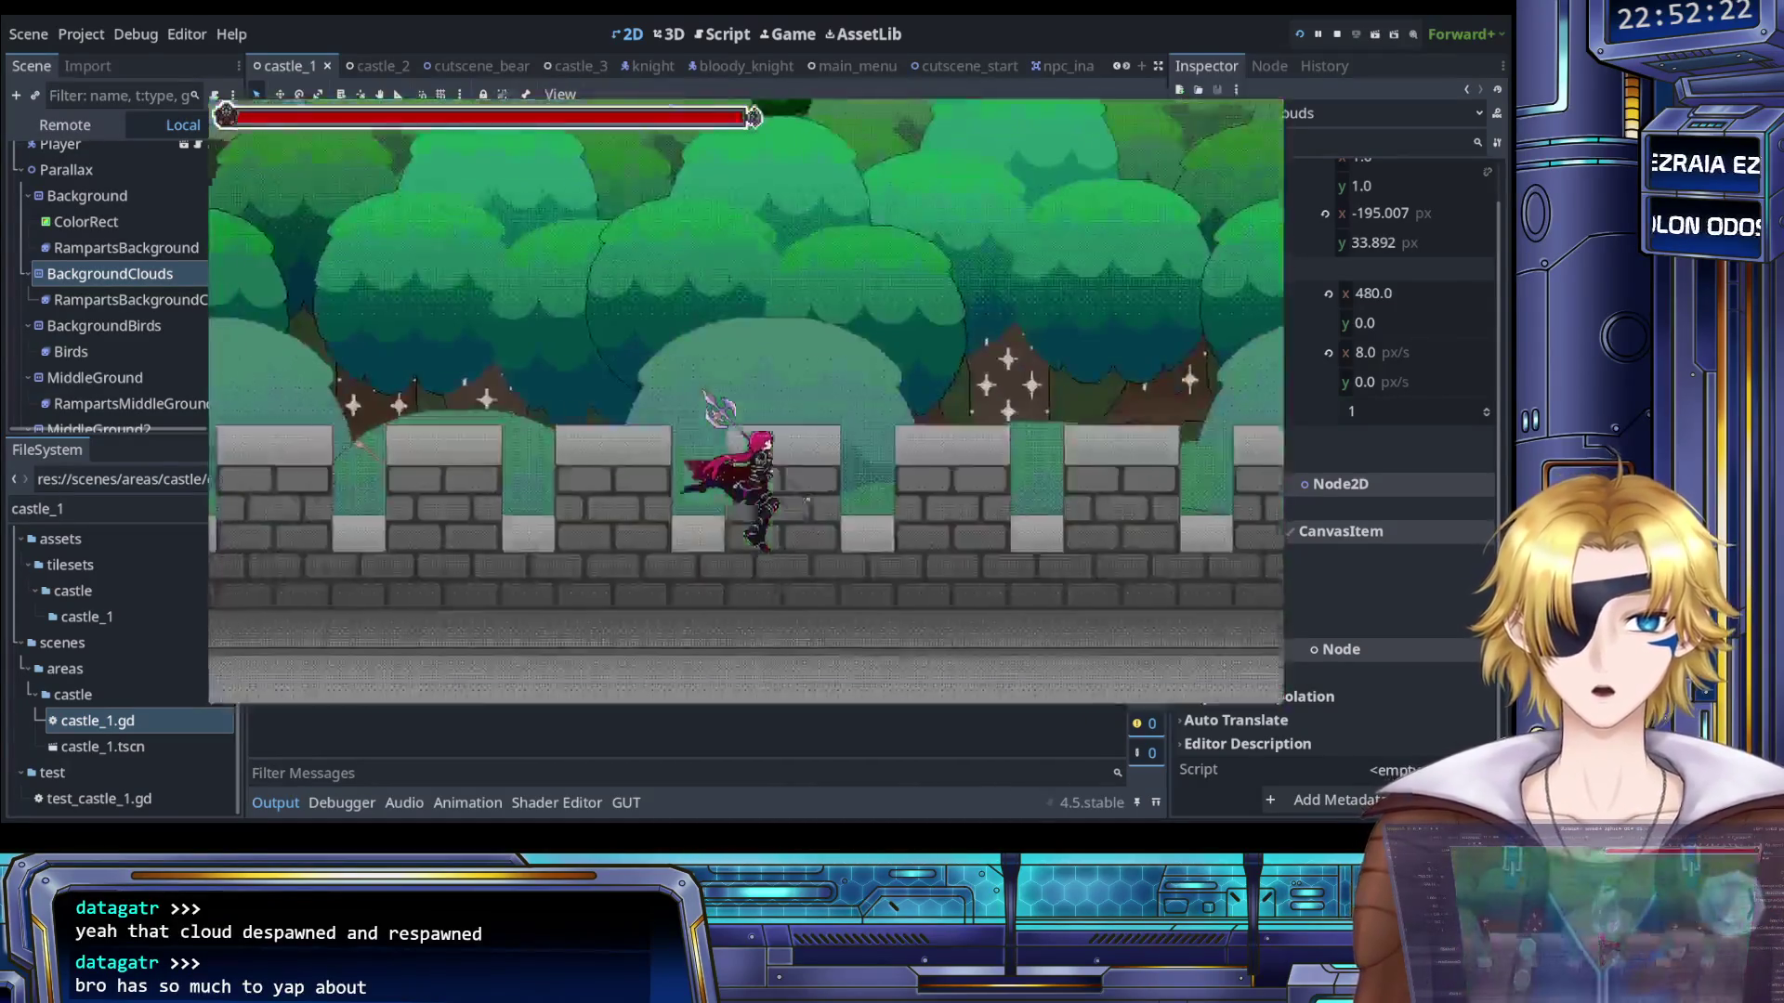
pyautogui.press('j')
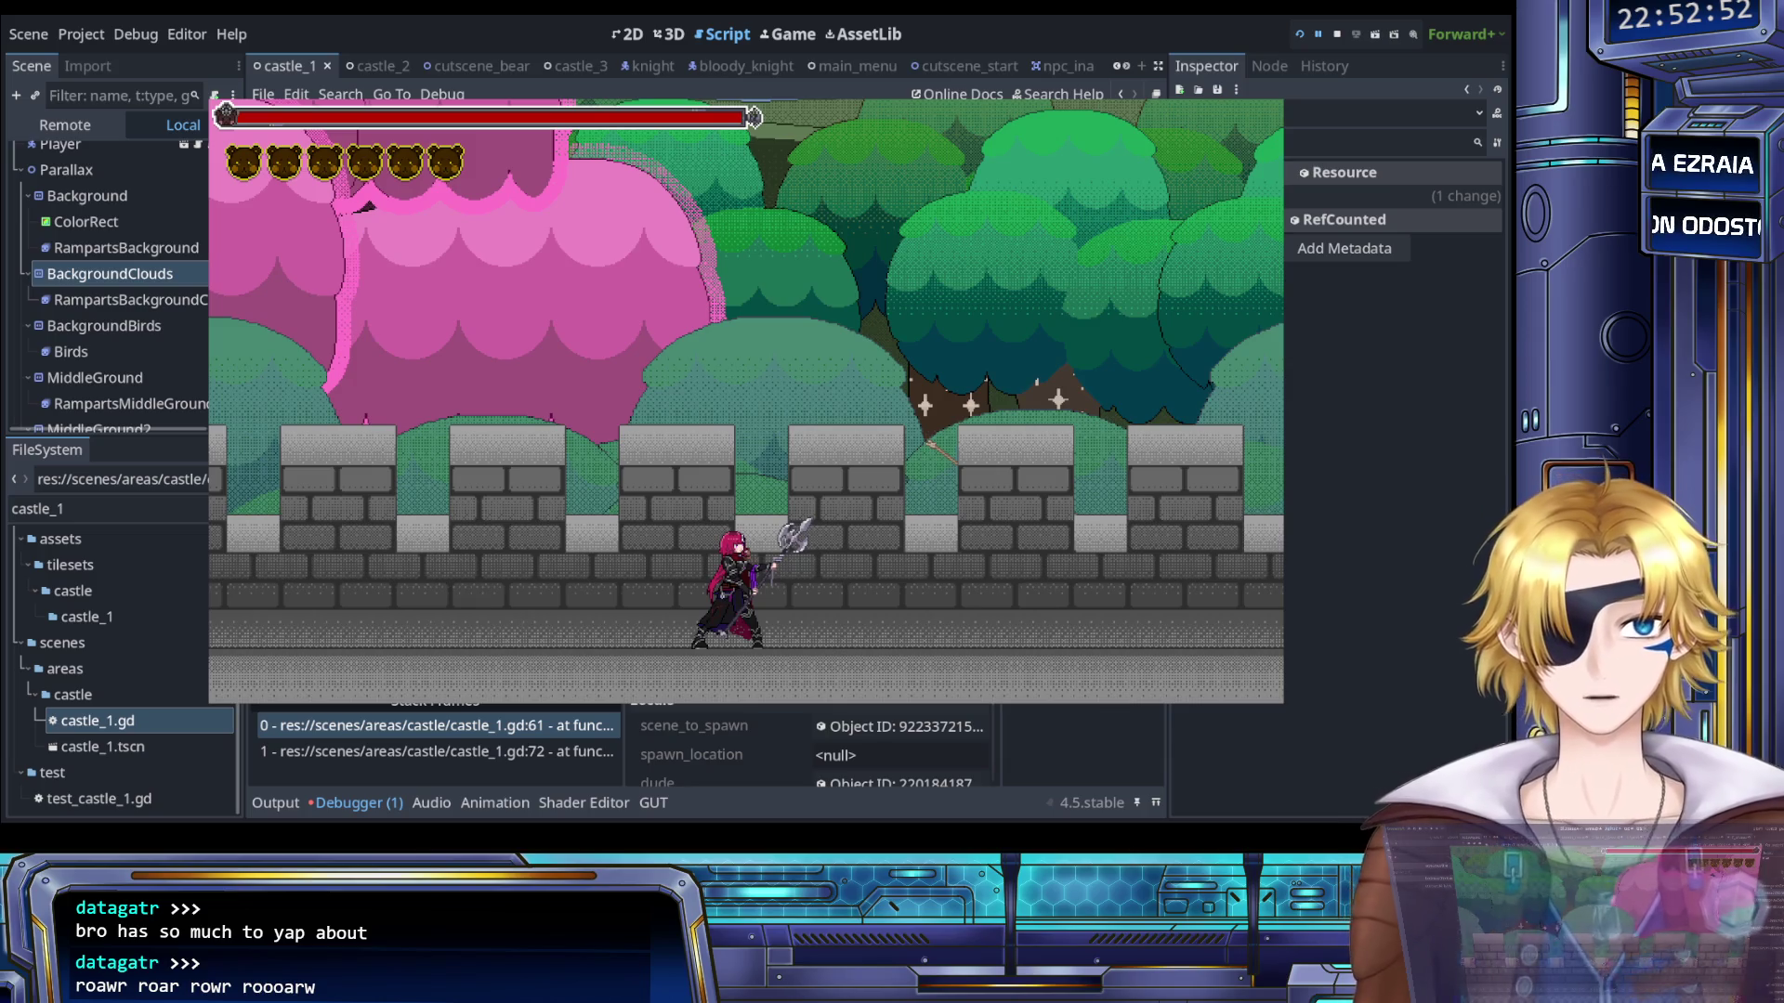
# - Stop the game, place the caret at line 65 near spawn_scene in castle_1.gd, and rerun
pyautogui.click(1337, 33)
pyautogui.click(773, 432)
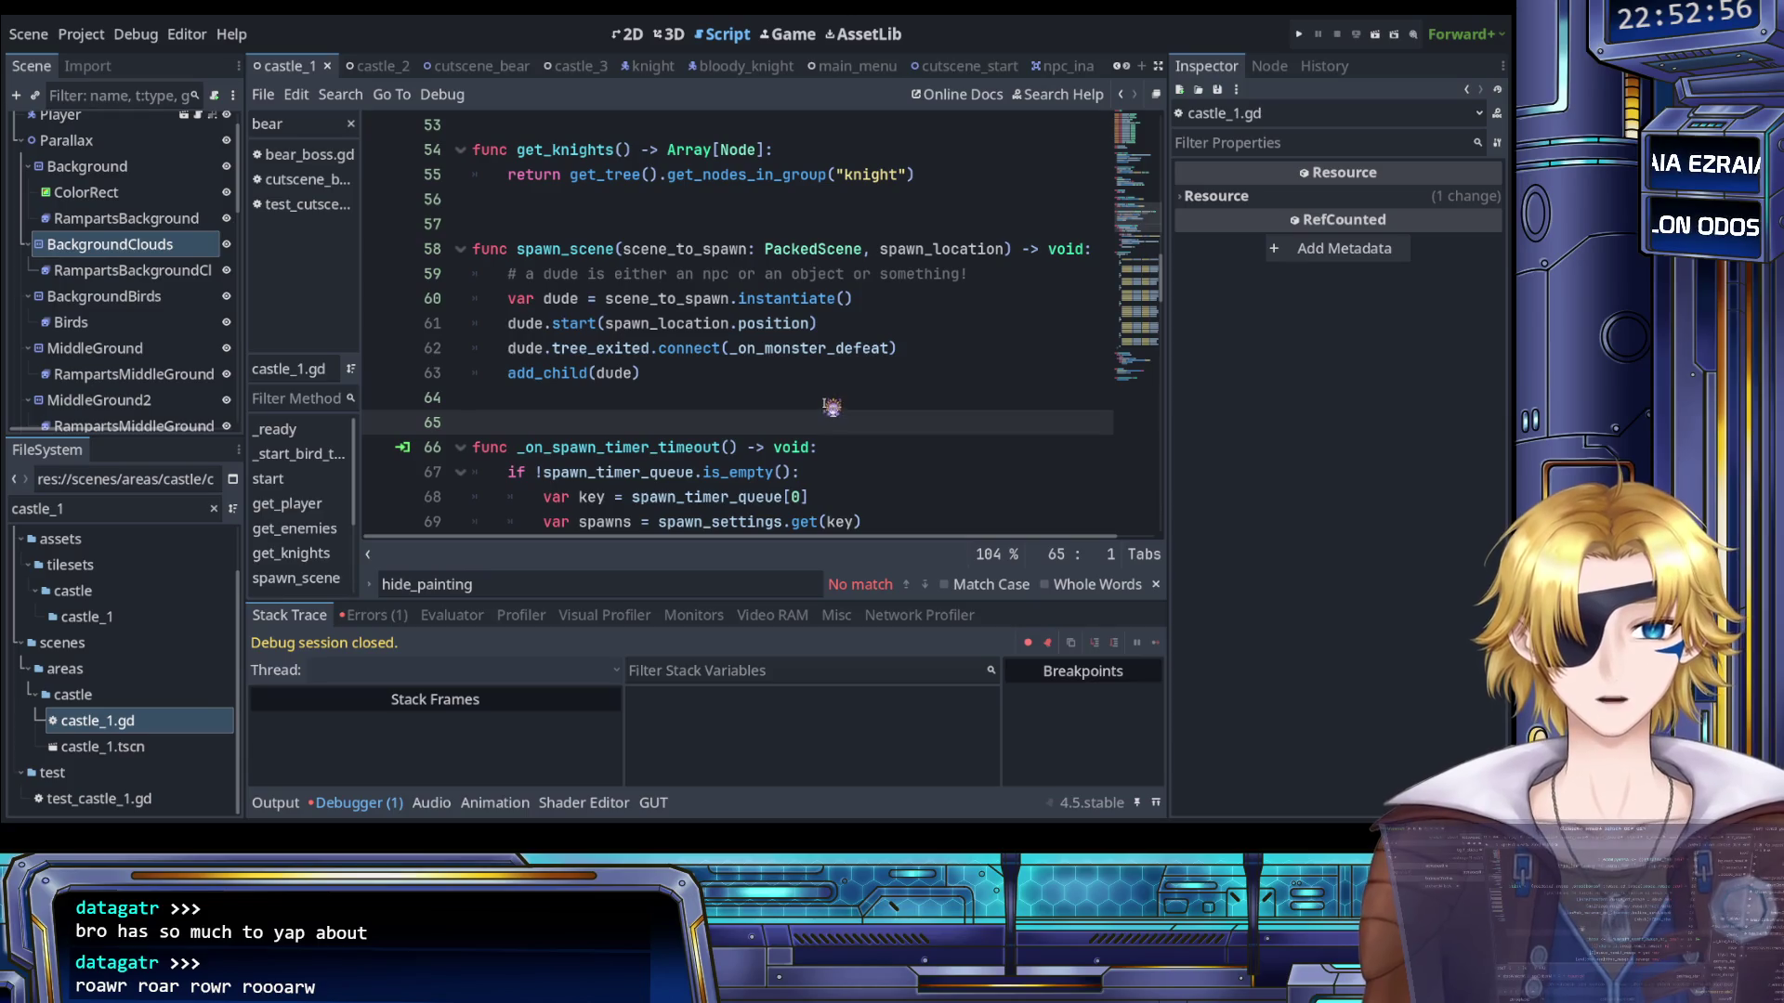
pyautogui.click(1299, 35)
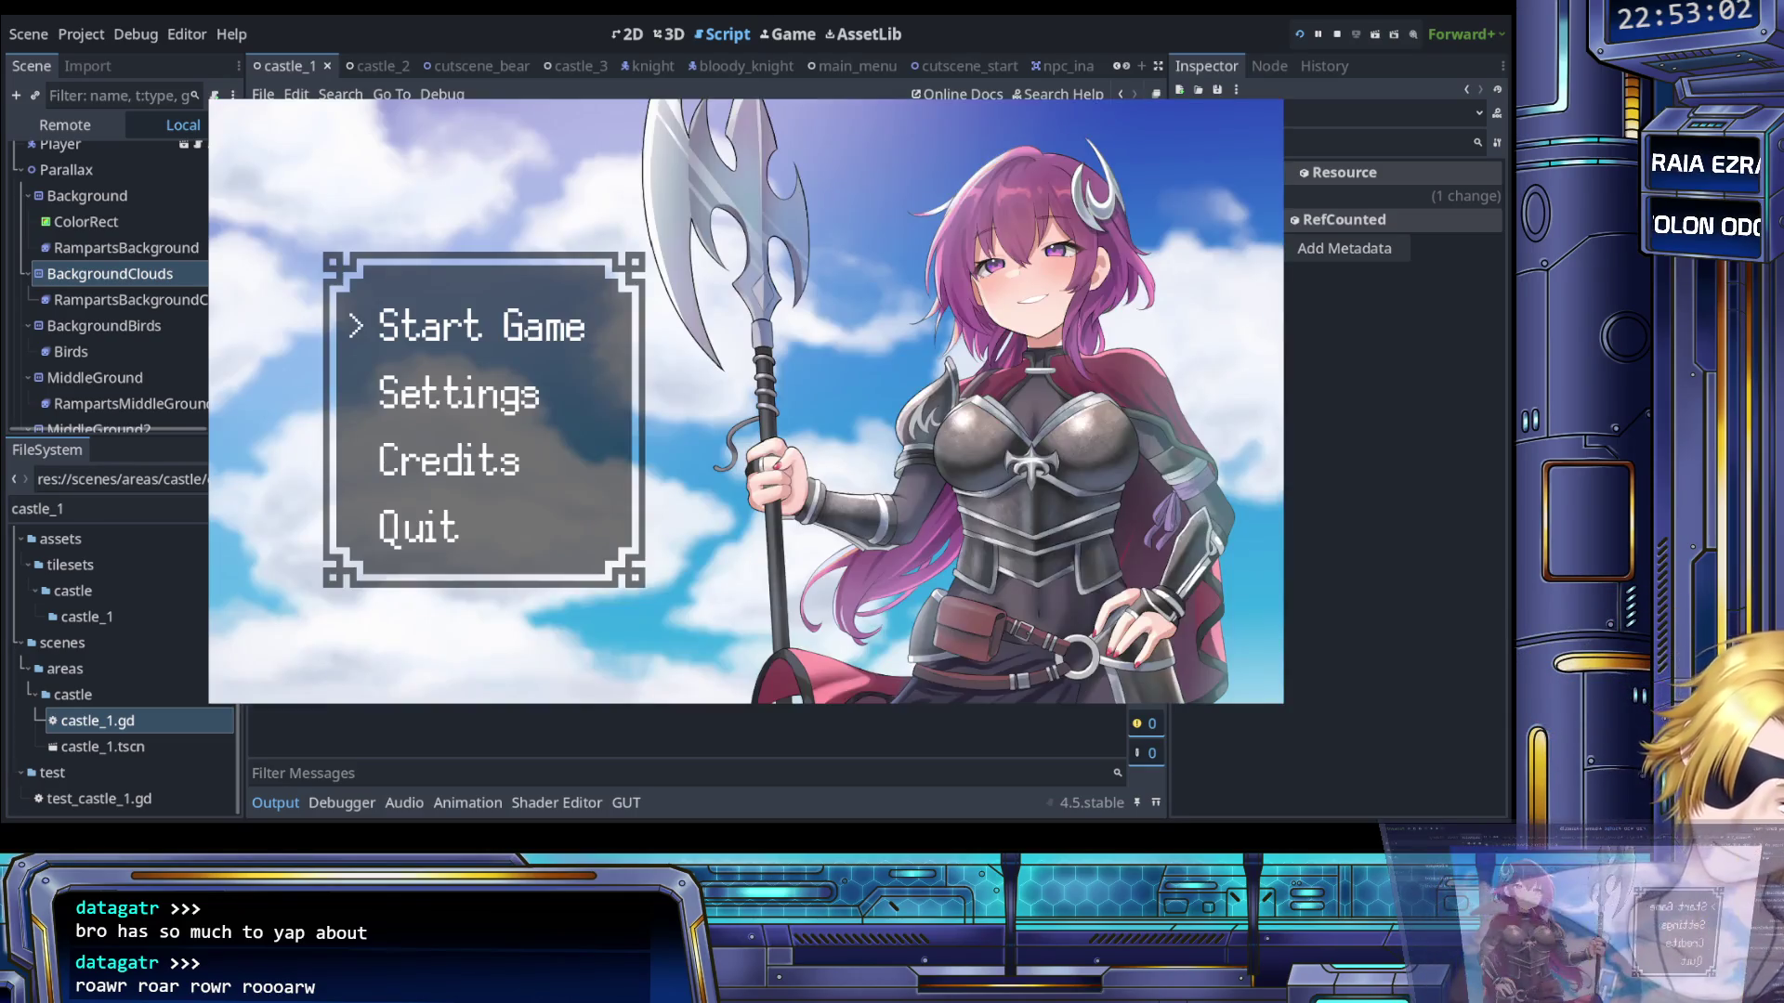
# - Start the game and fast-travel to the Ramparts from the area-select menu
pyautogui.press('Return')
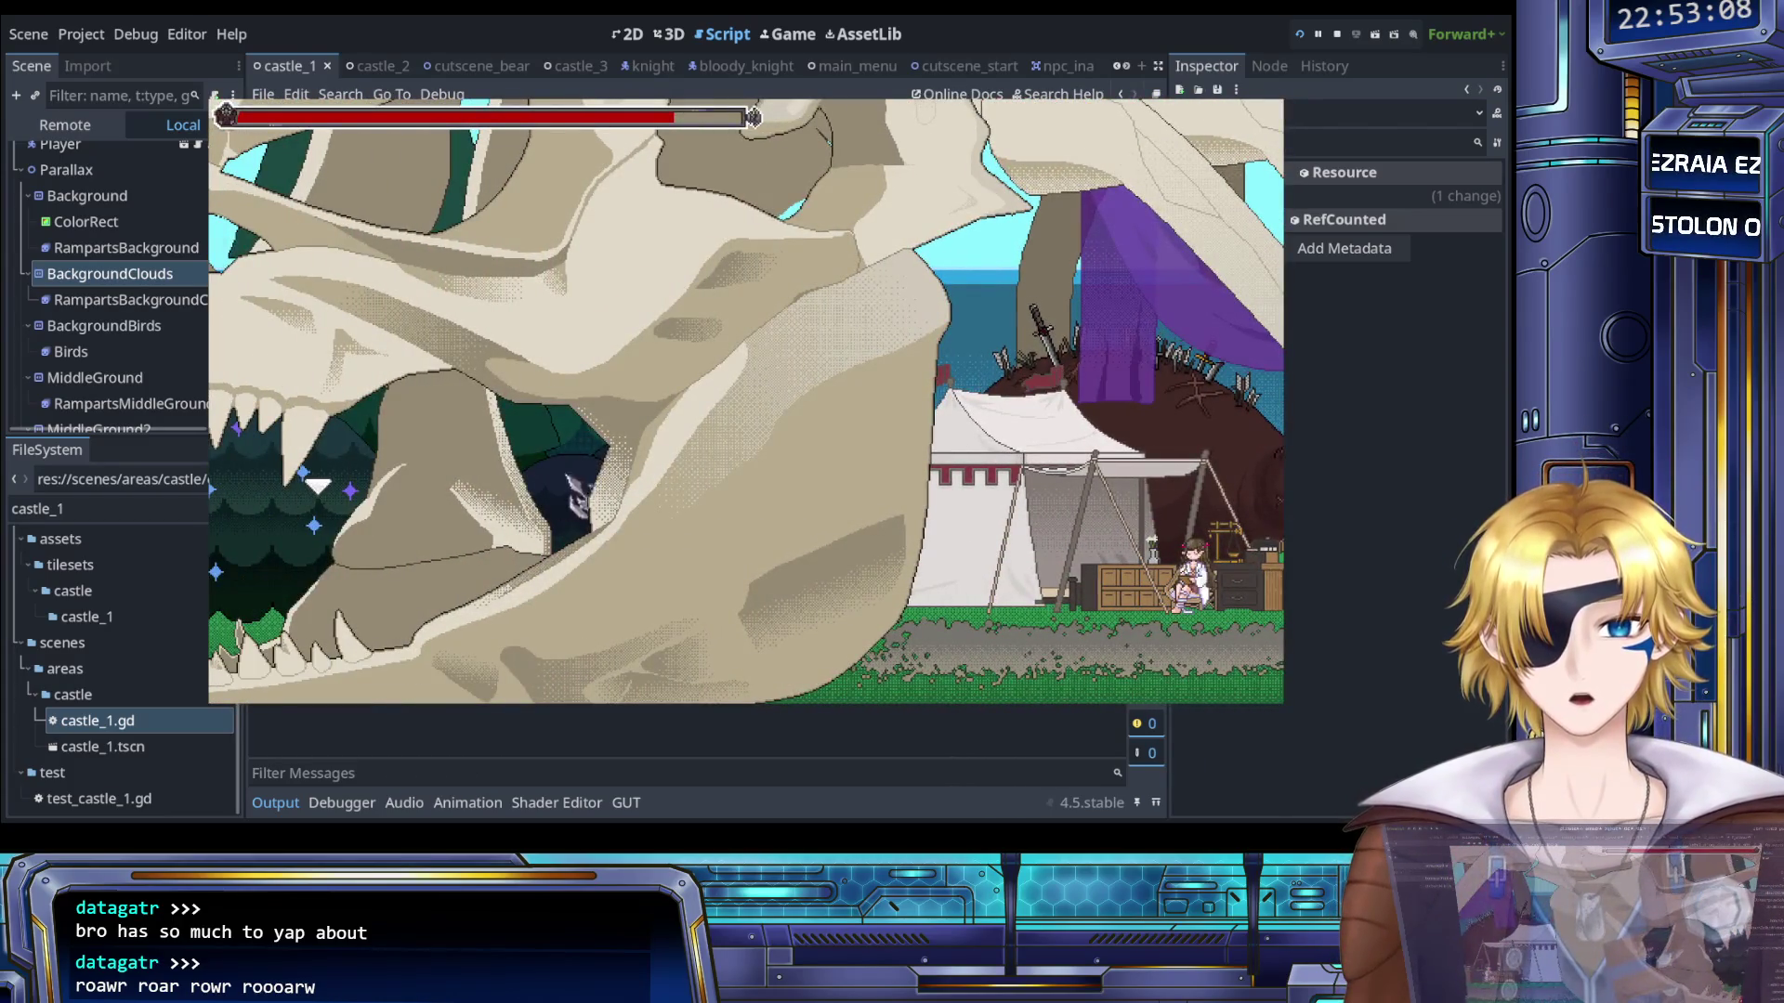
pyautogui.press('Up')
pyautogui.press('Up')
pyautogui.press('Up')
pyautogui.press('Up')
pyautogui.press('Up')
pyautogui.press('Return')
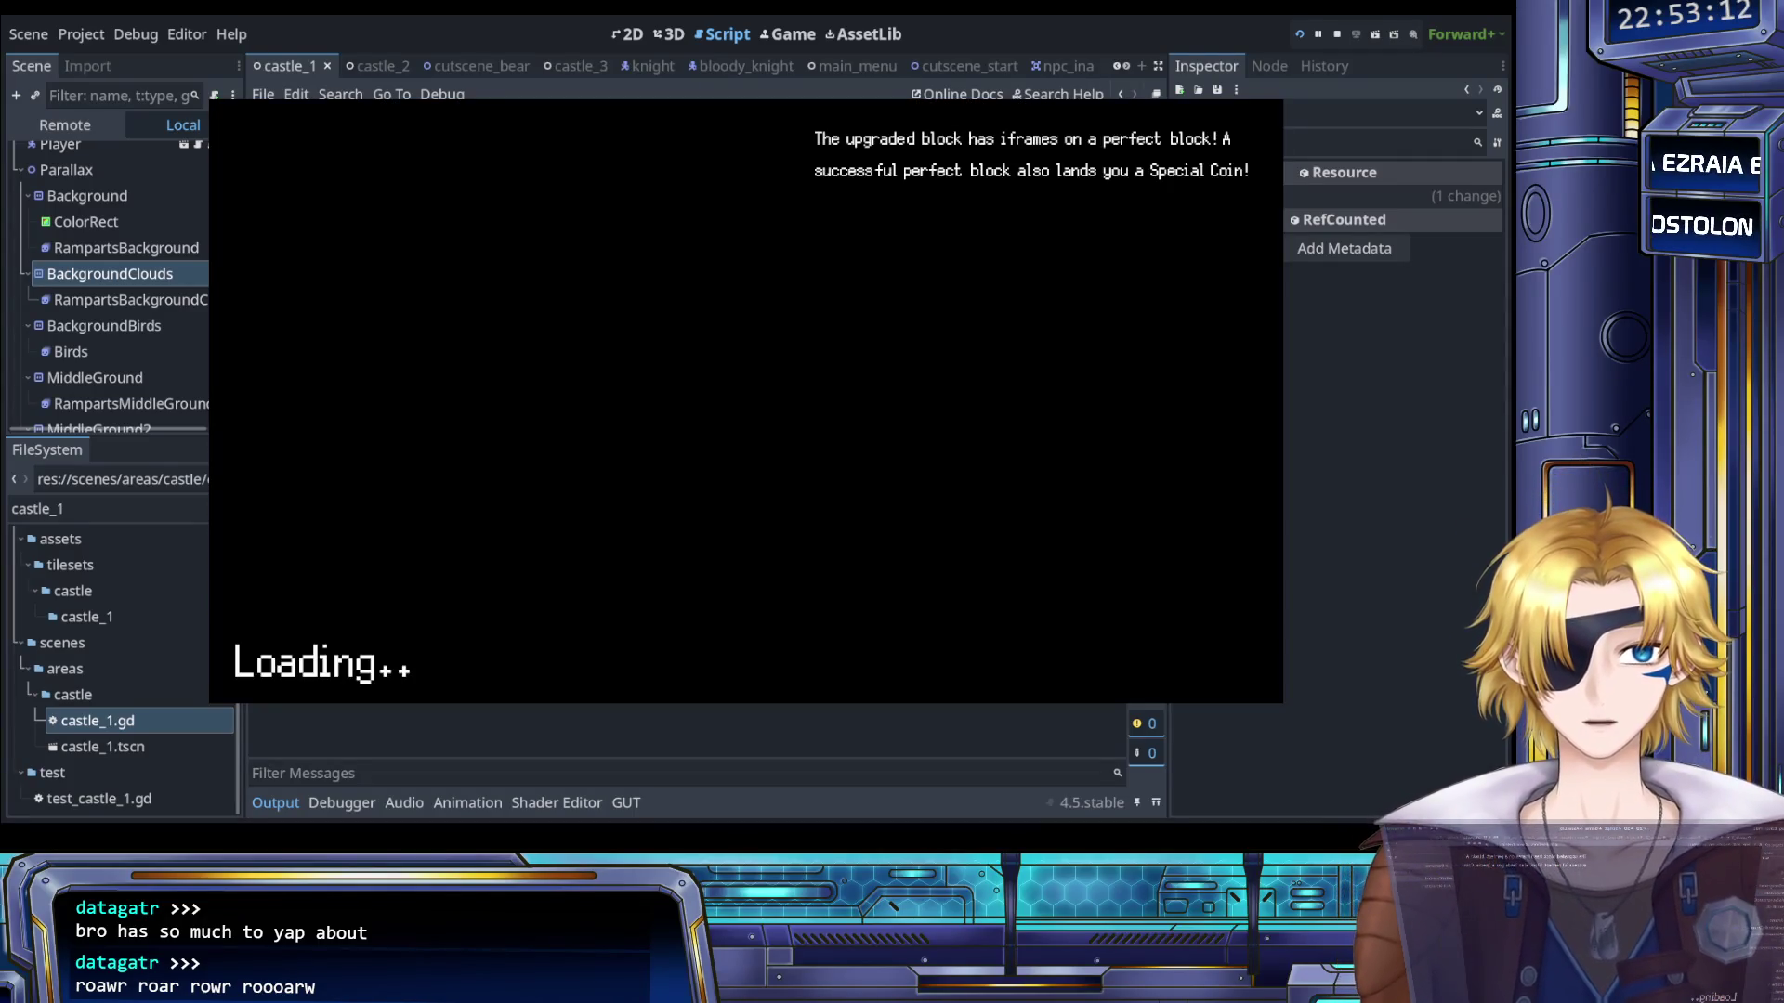
# - Fight the knight waves left and right until spawning crashes, then stop the game
pyautogui.press('Right')
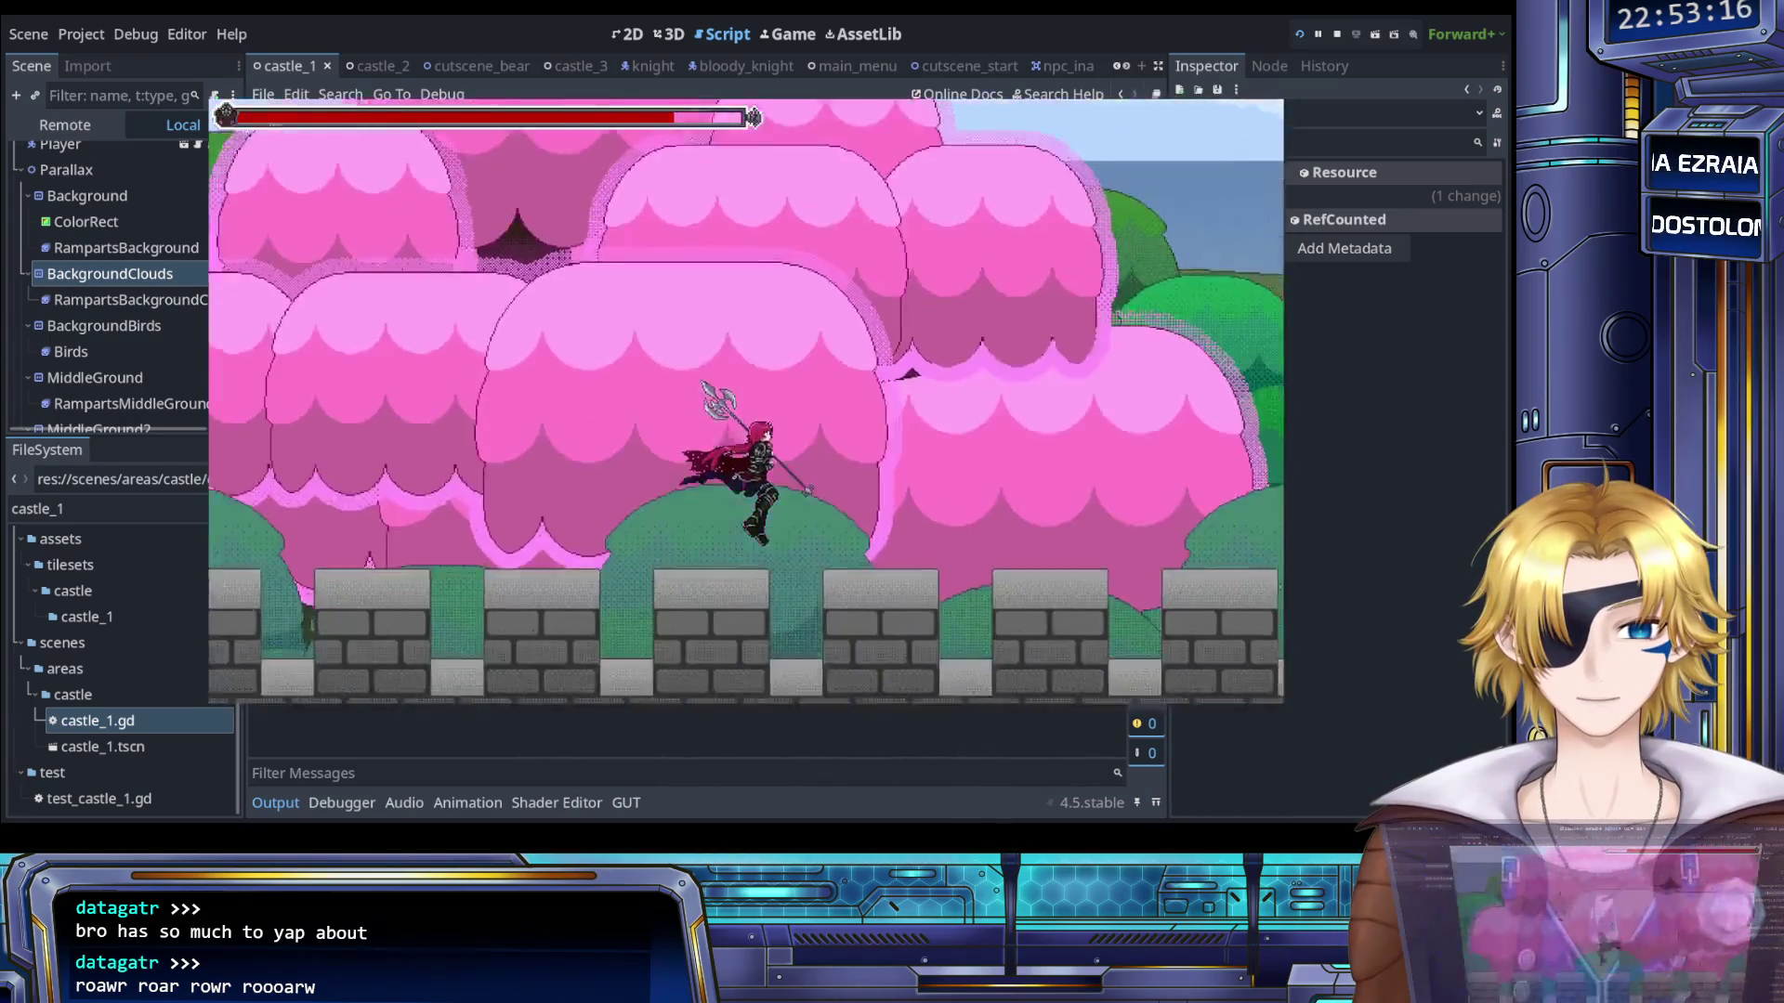
pyautogui.press('Right')
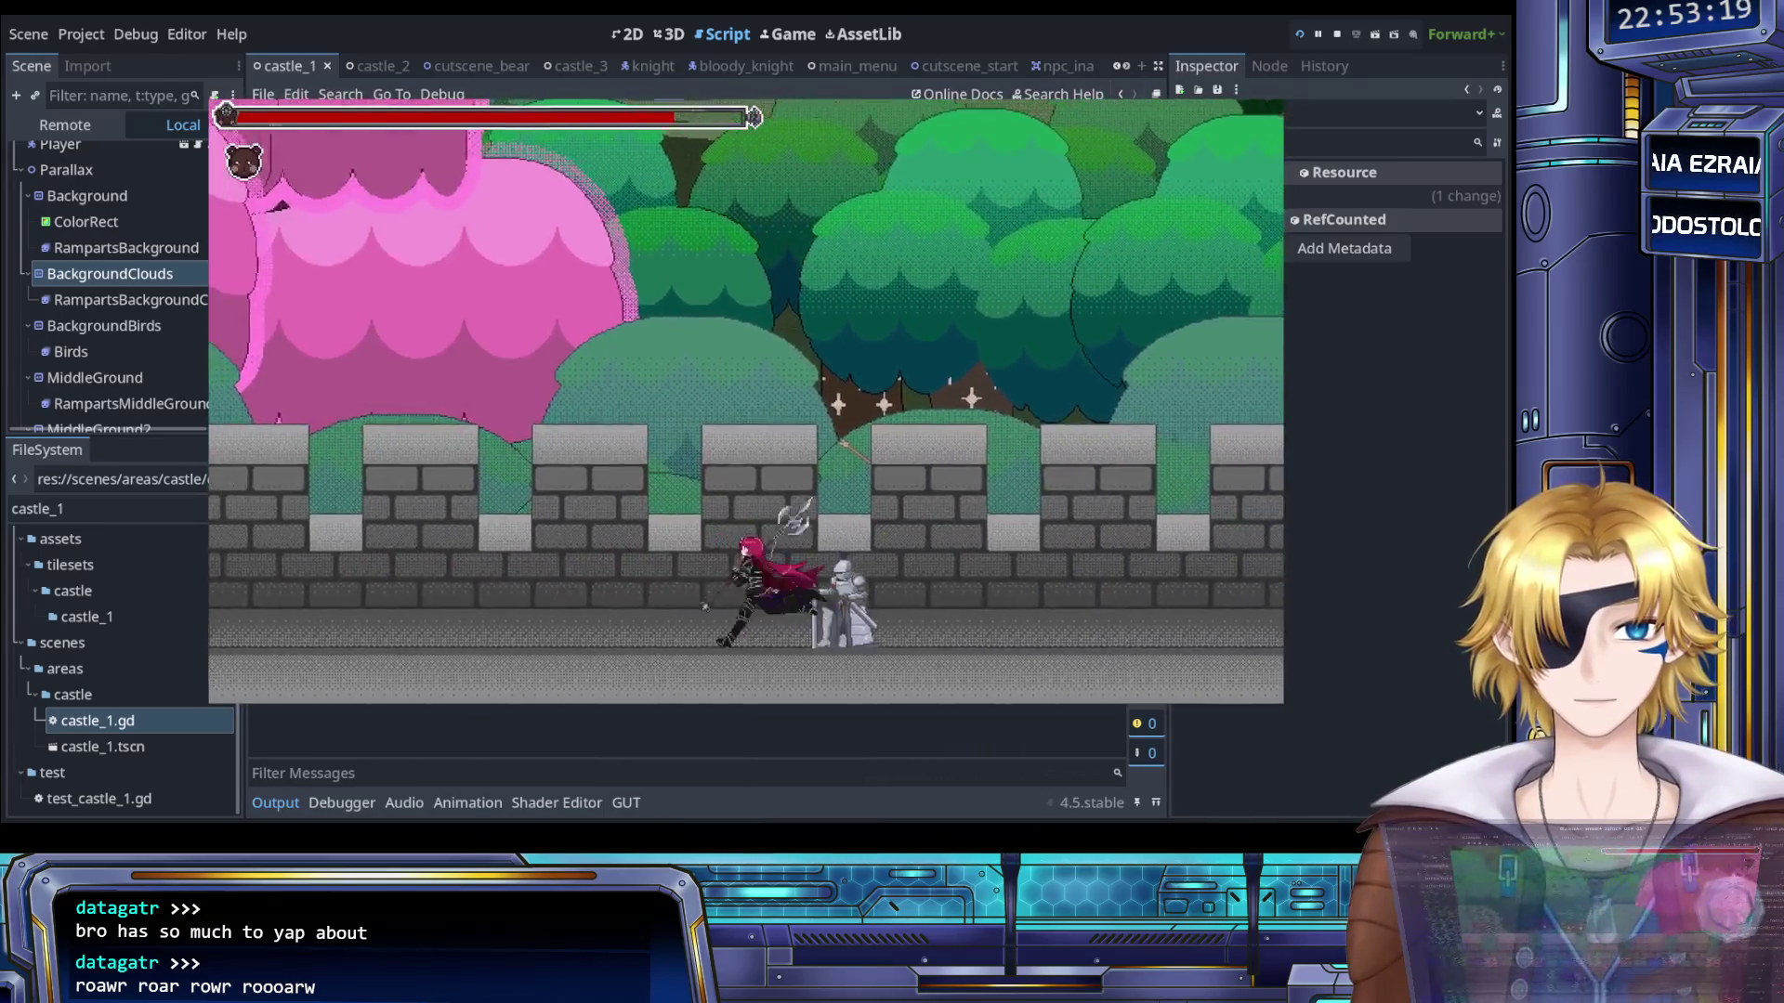
pyautogui.press('Left')
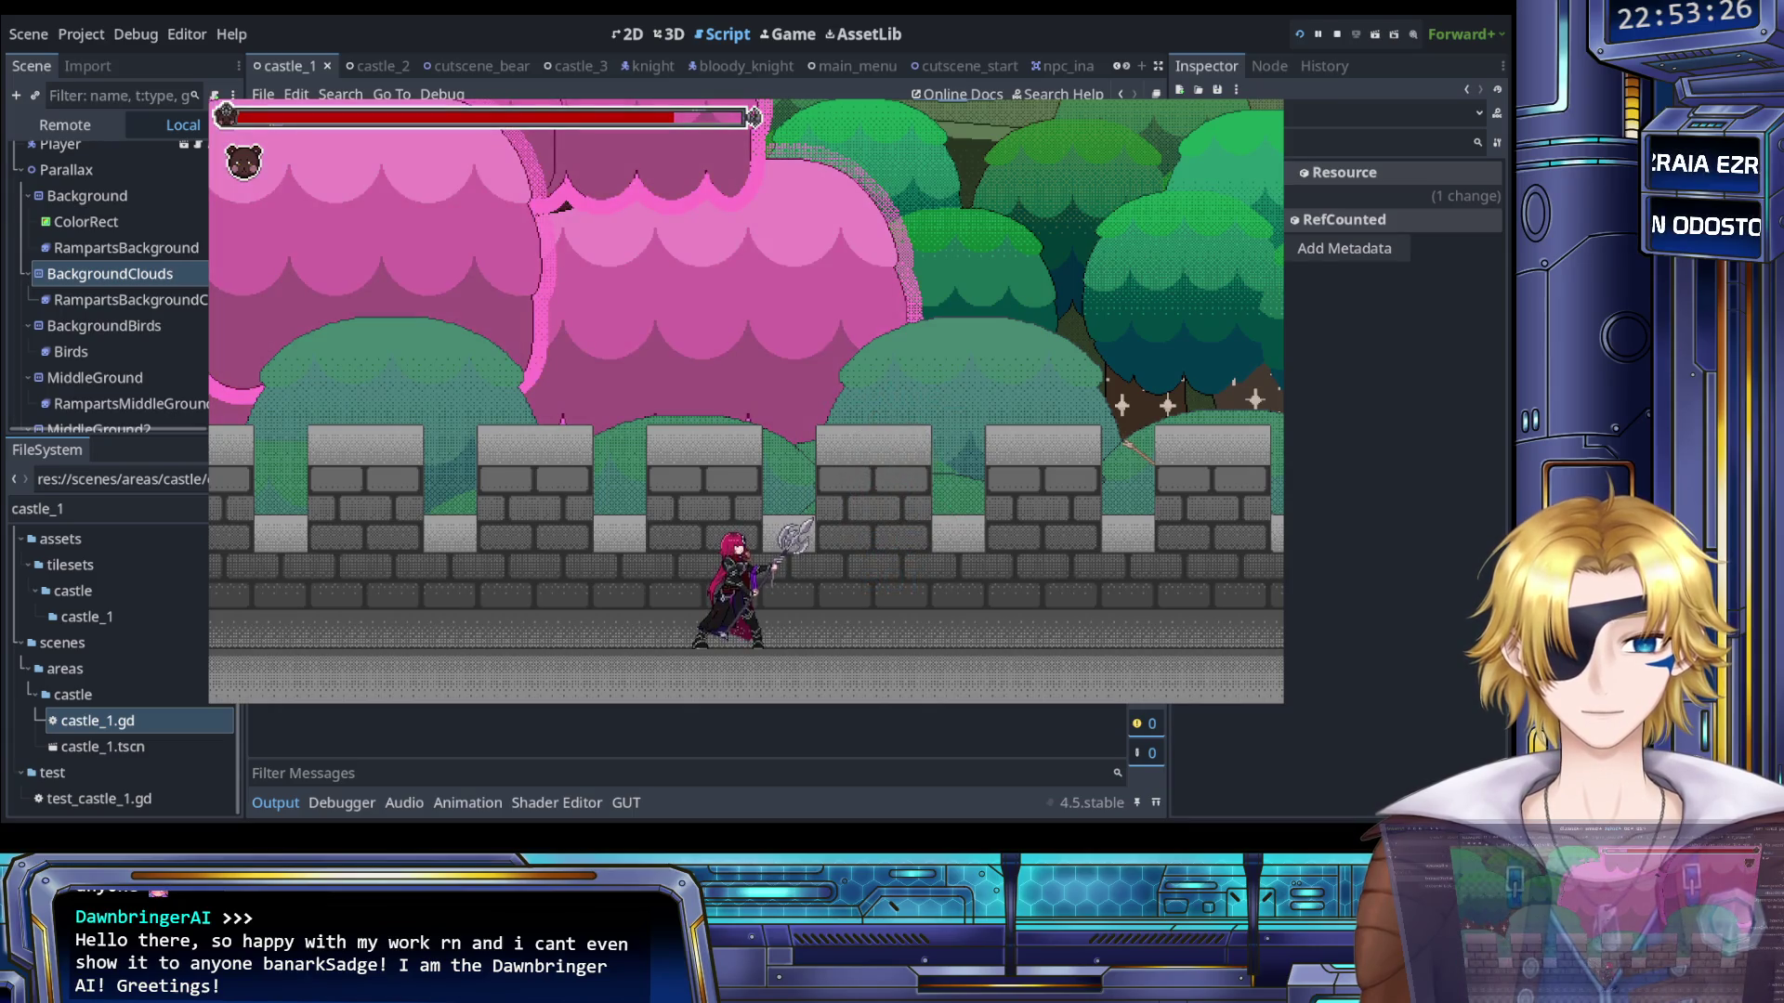
pyautogui.press('Right')
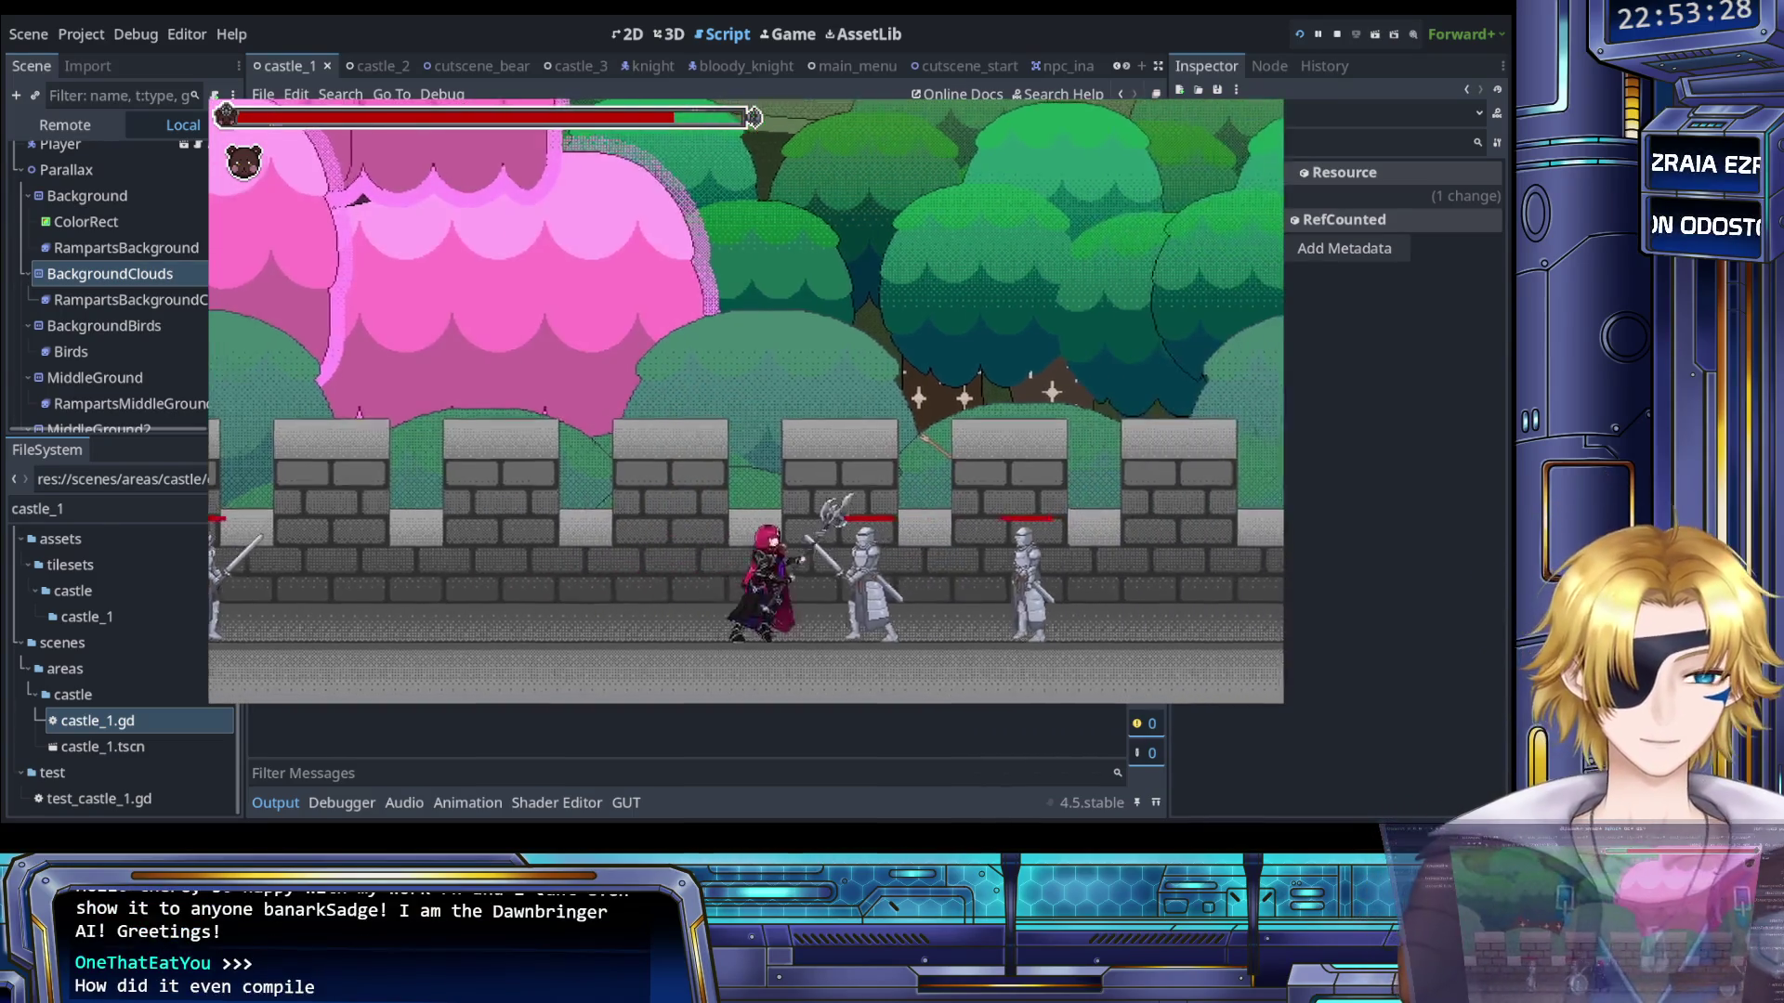
pyautogui.press('Right')
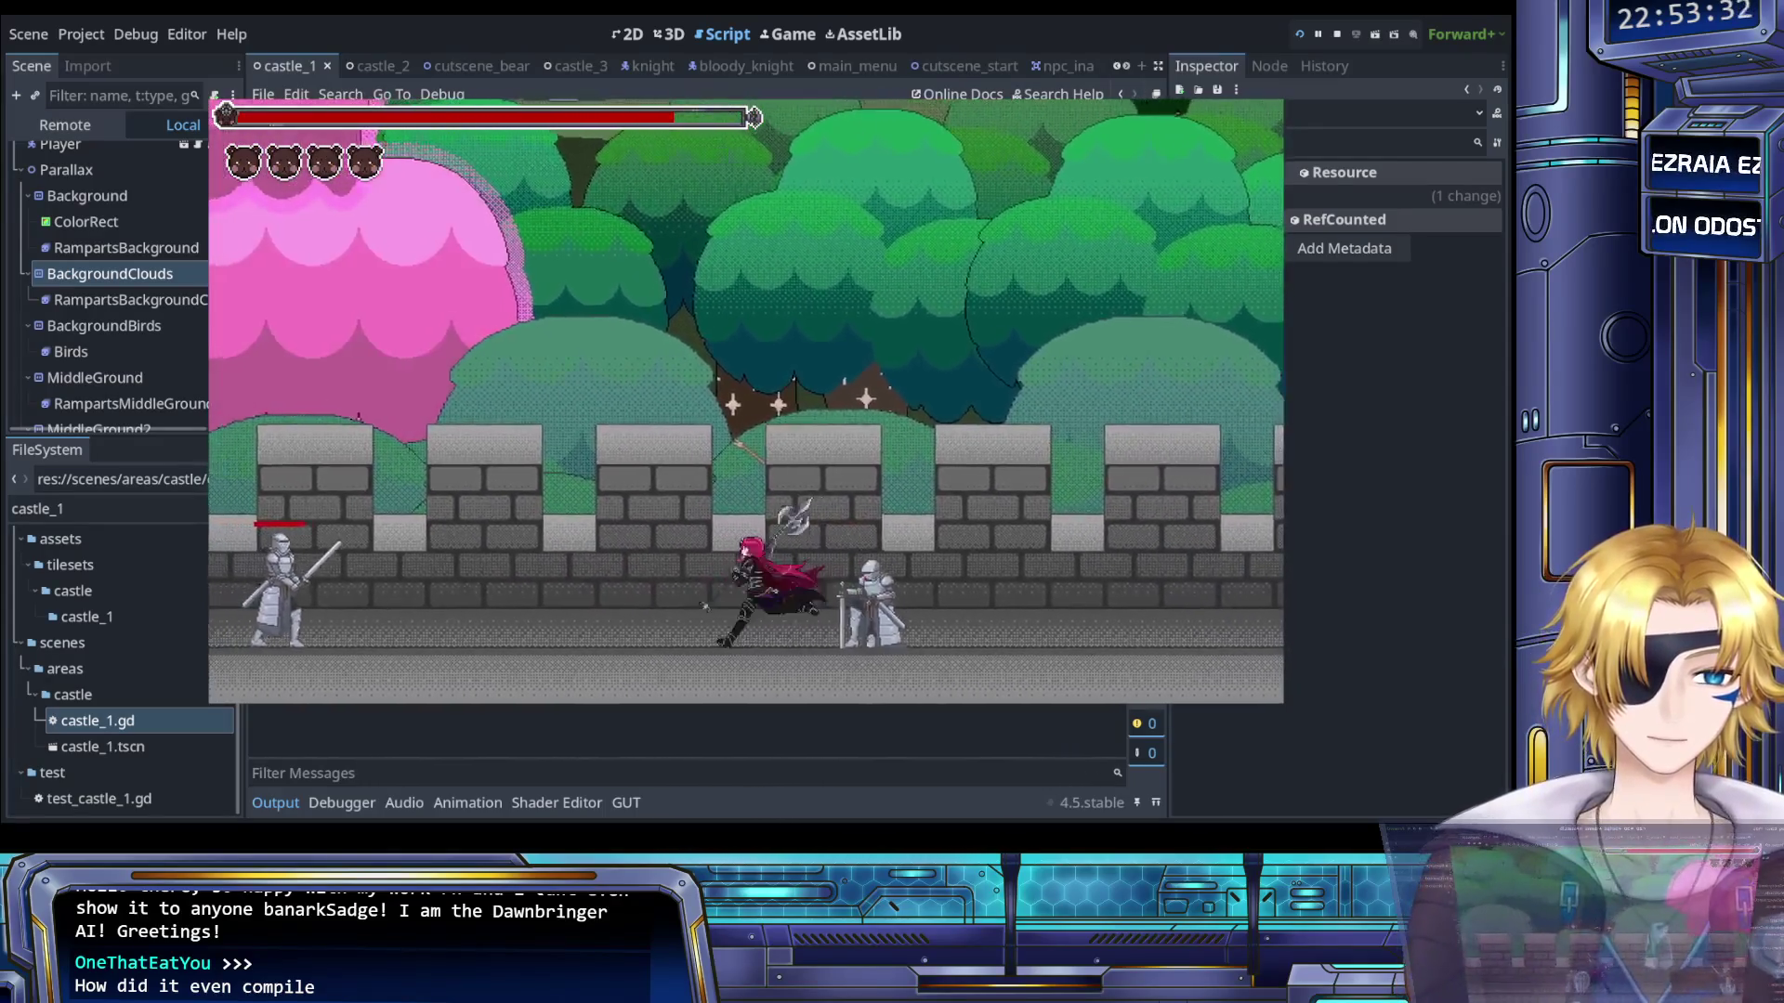
pyautogui.press('Left')
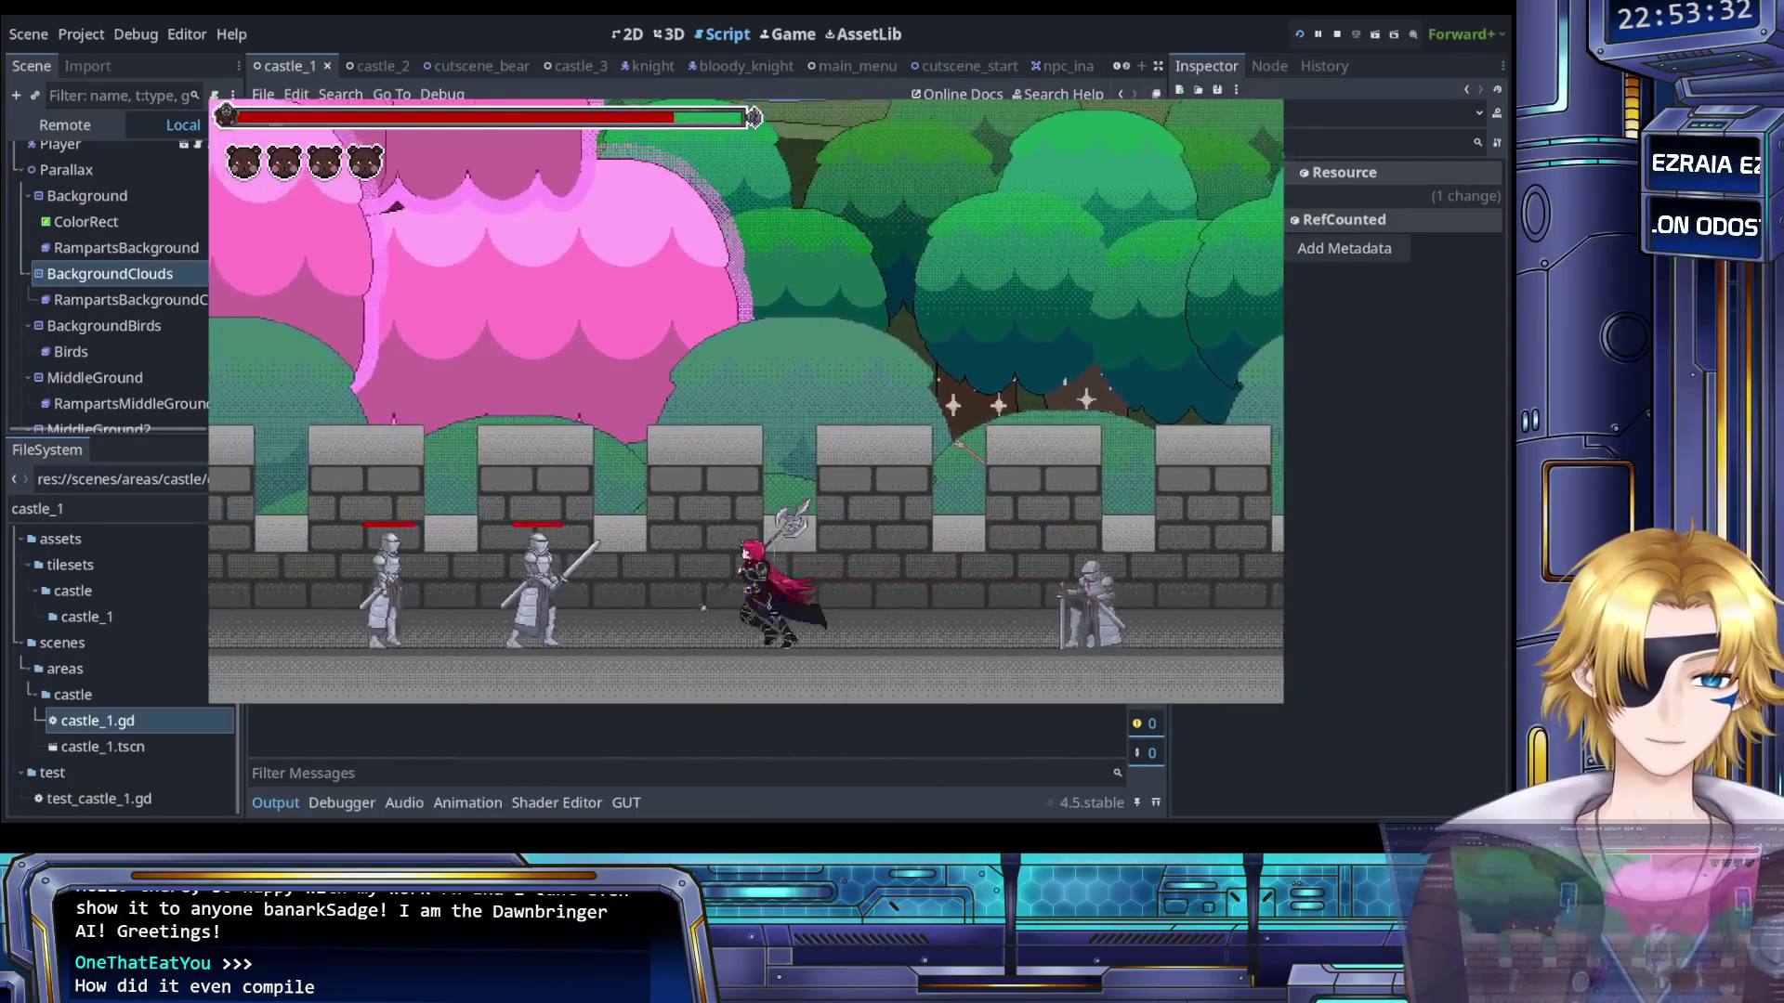
pyautogui.press('Left')
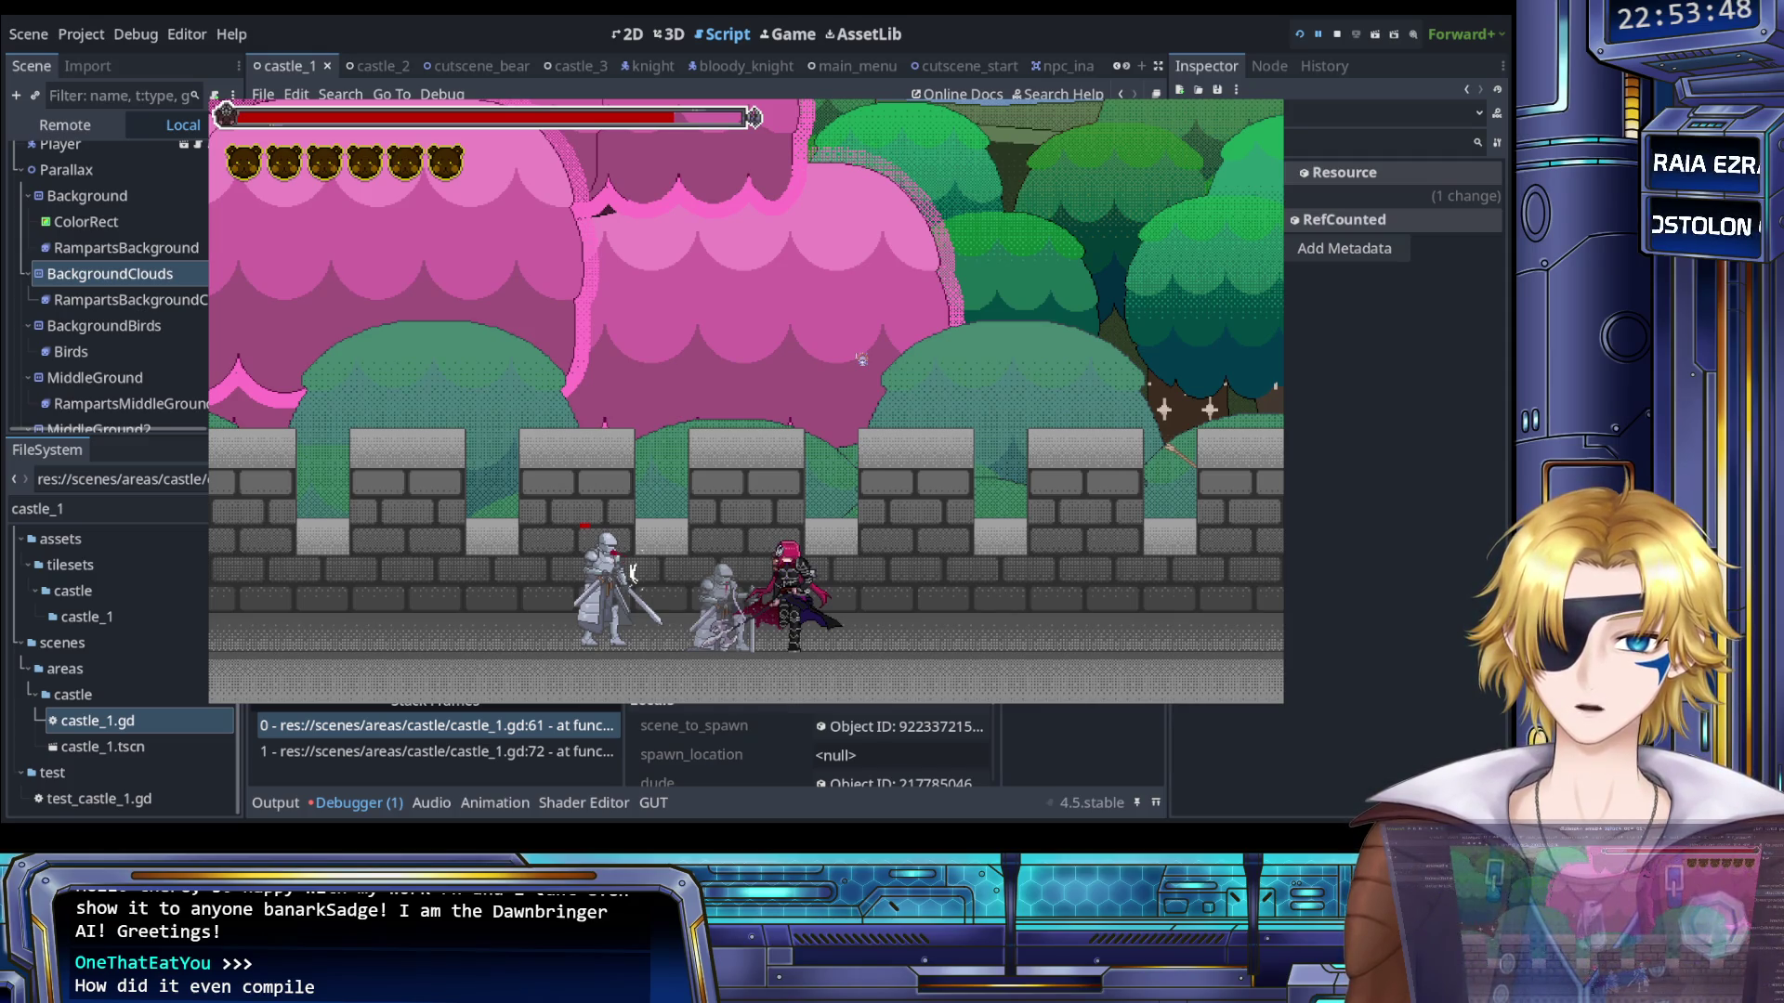
pyautogui.press('F8')
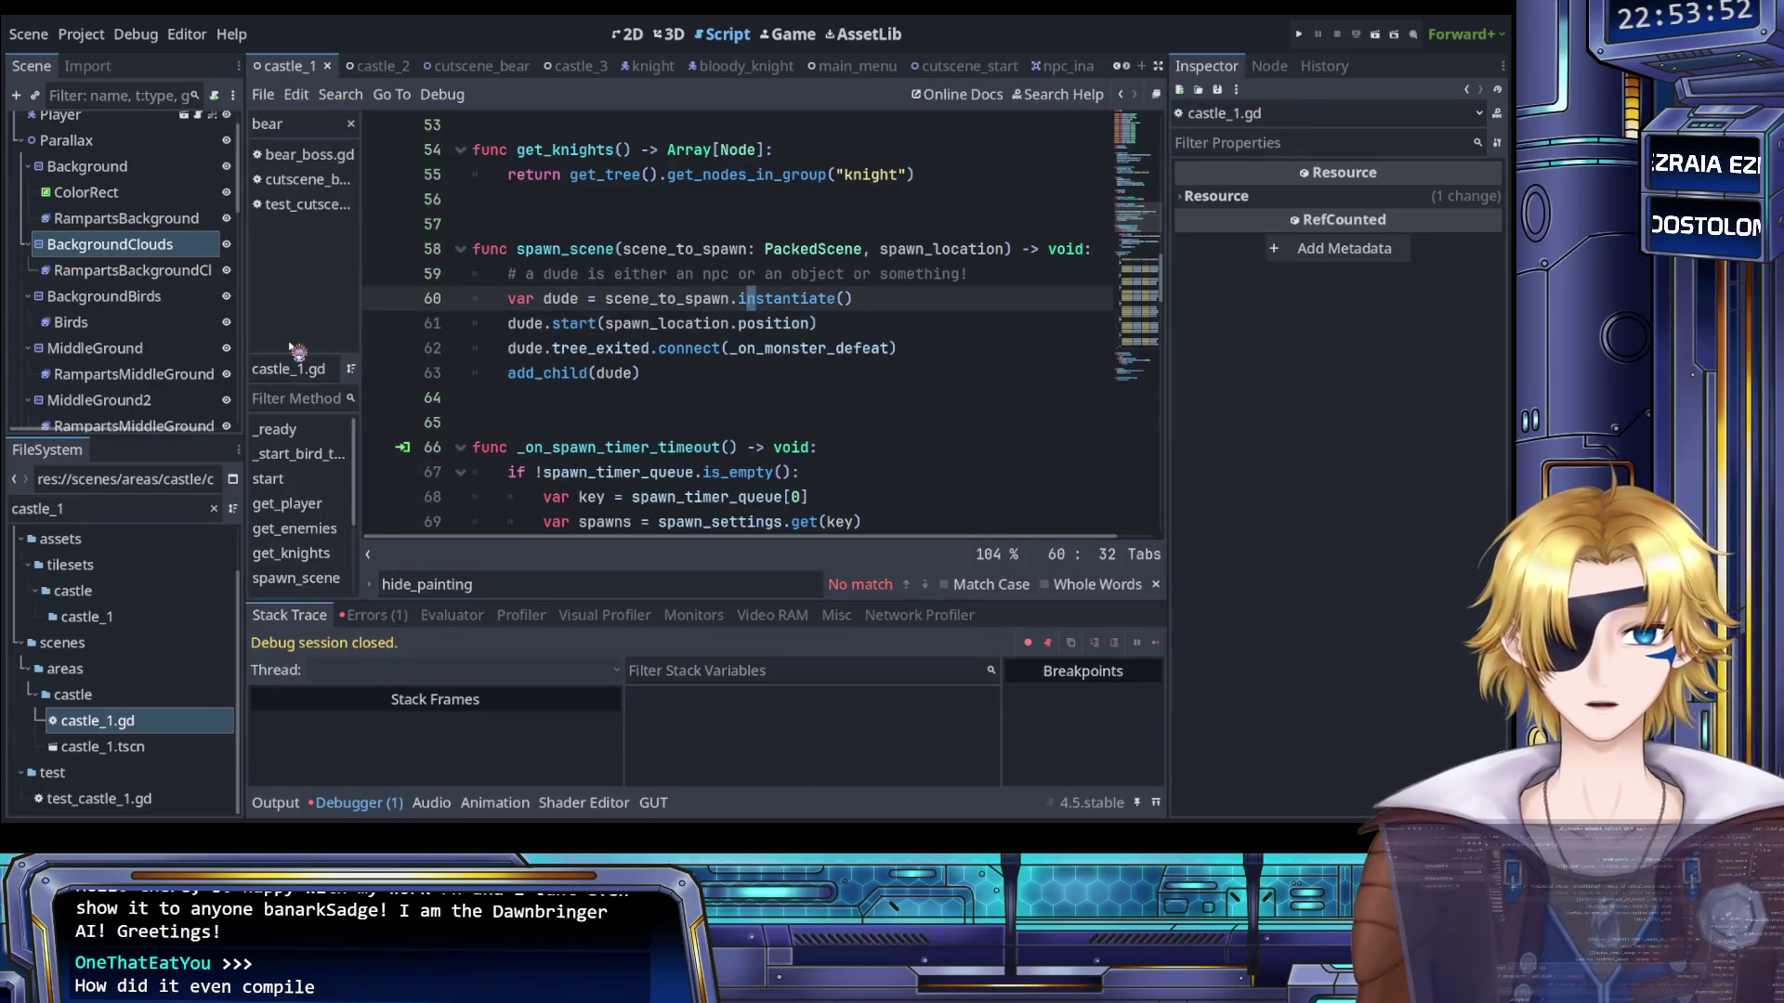
# - Select the SpawnPoint_9 node and switch to the castle scene's 2D view
pyautogui.scroll(-3, 223, 351)
pyautogui.scroll(15, 536, 411)
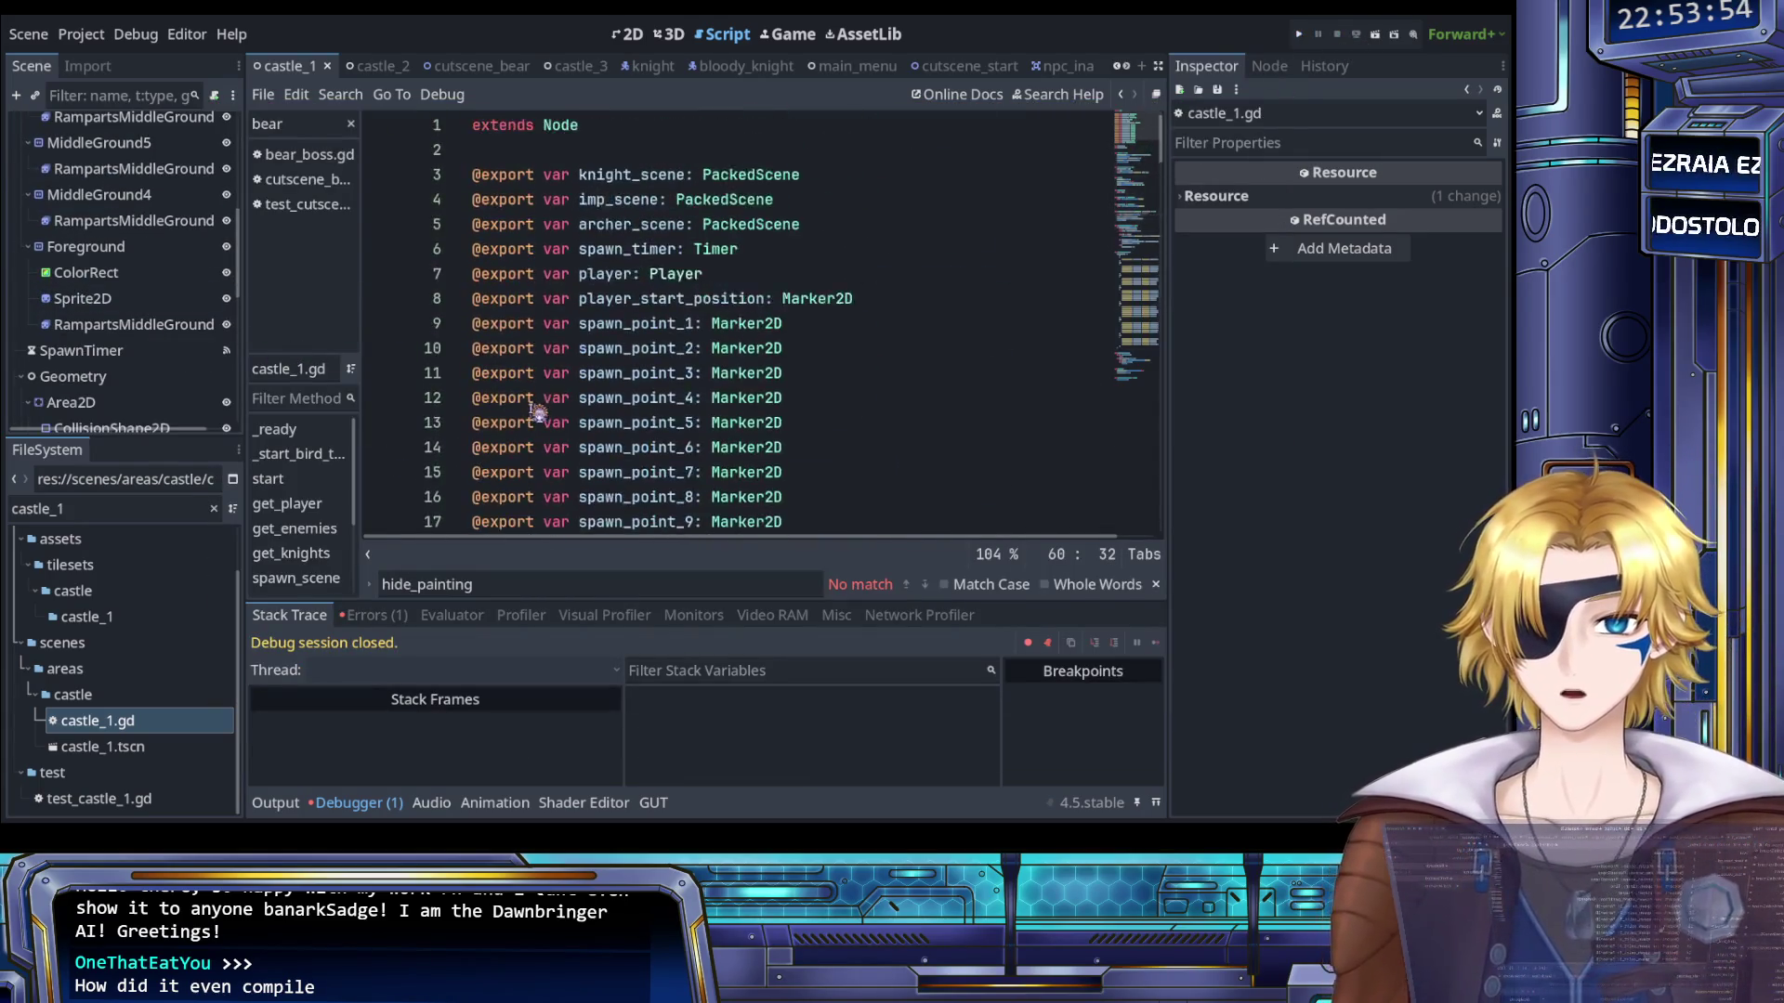
pyautogui.scroll(-5, 535, 412)
pyautogui.scroll(-8, 536, 412)
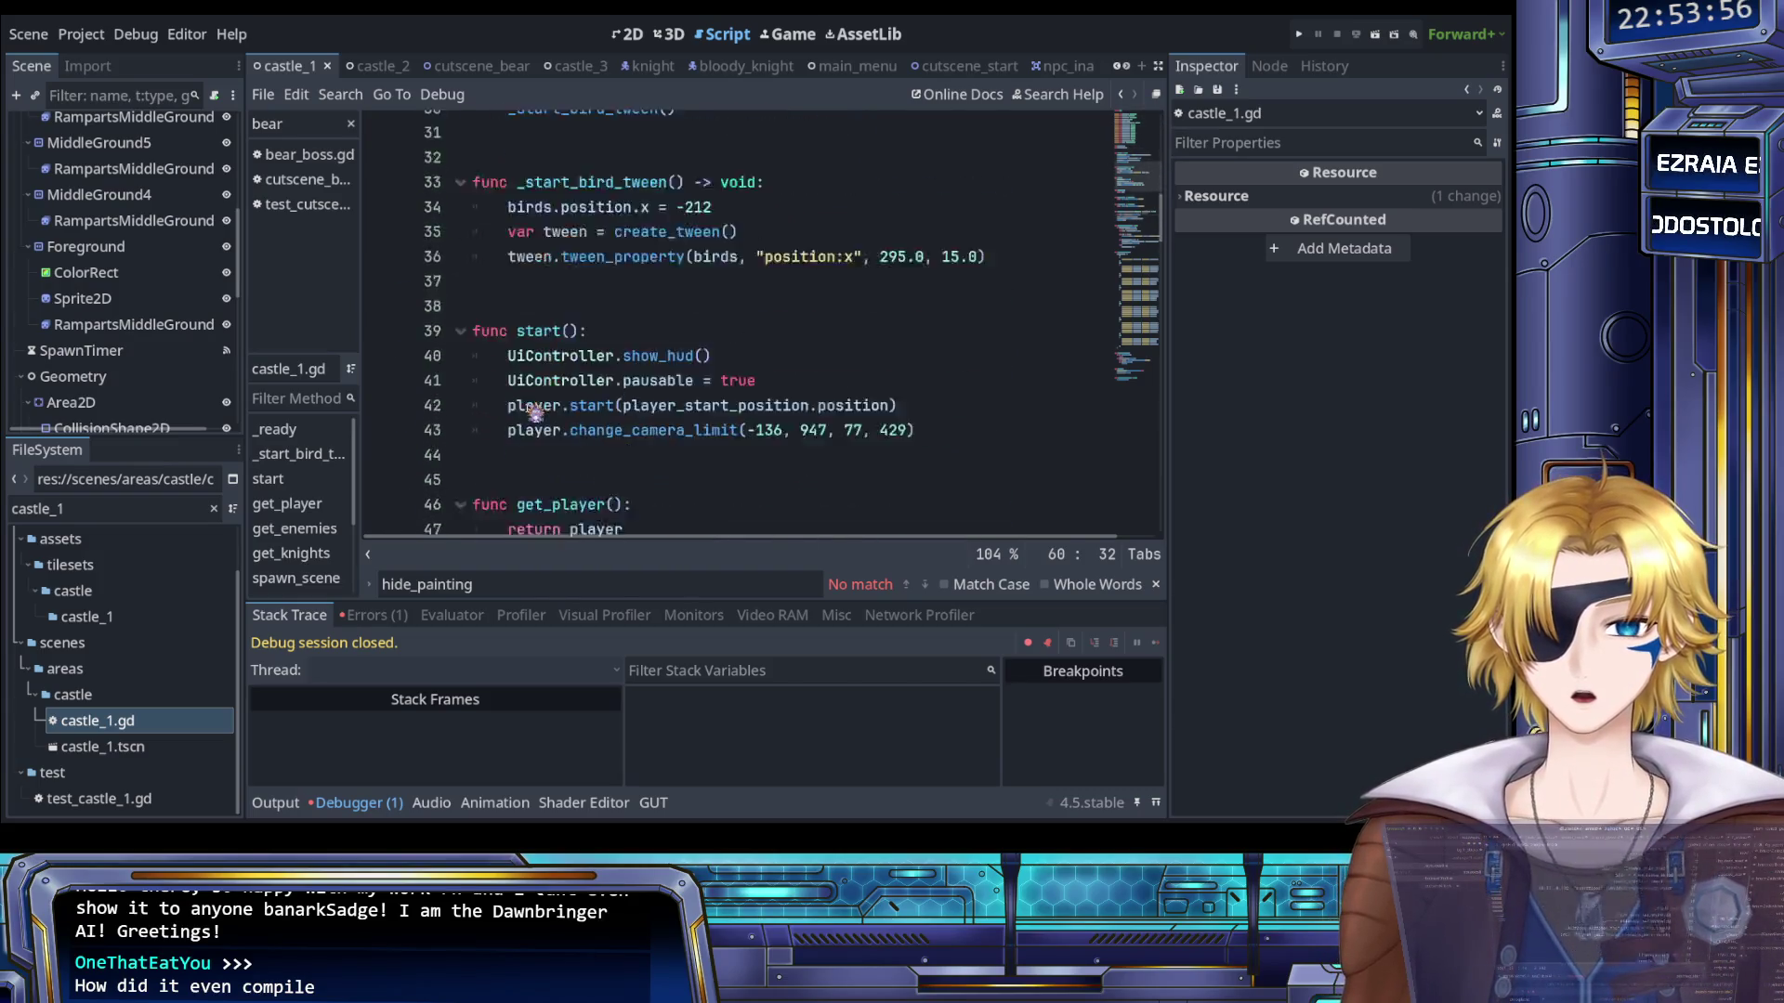
pyautogui.scroll(-9, 111, 296)
pyautogui.scroll(-1, 121, 353)
pyautogui.click(121, 358)
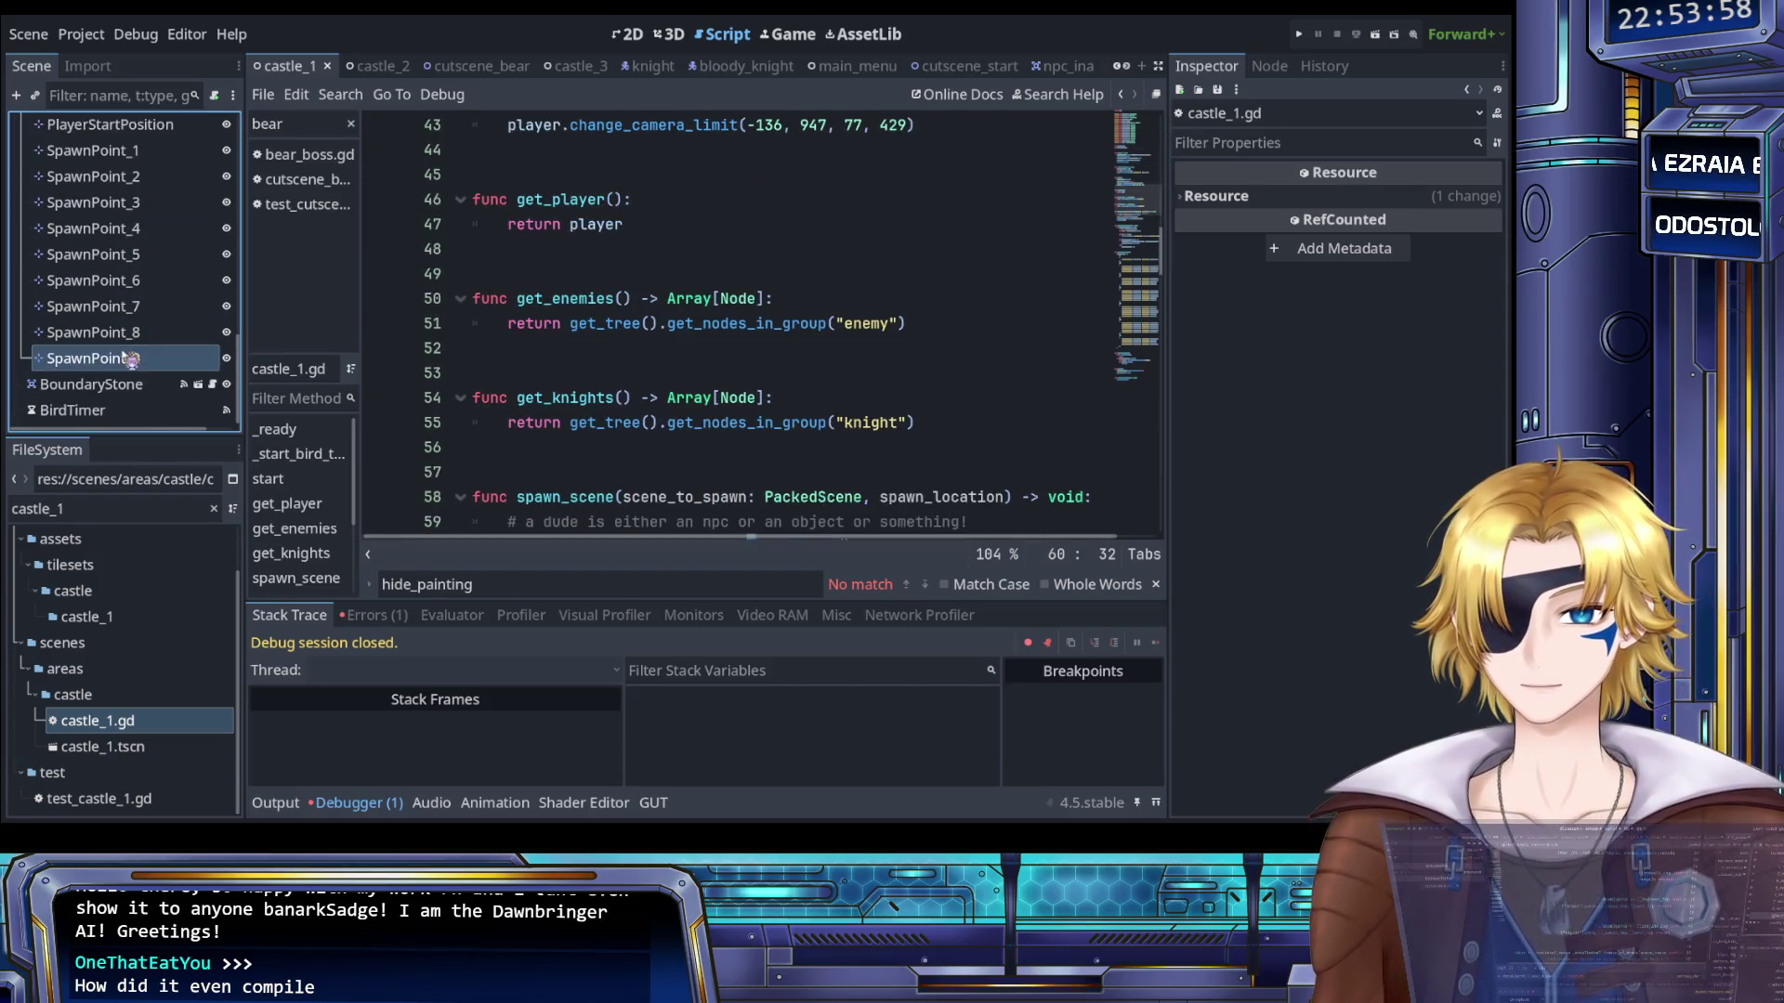
pyautogui.click(627, 34)
# - Assign SpawnPoint_9 to Castle1's Spawn Point 9 property, save castle_1 and launch the game
pyautogui.scroll(4, 741, 376)
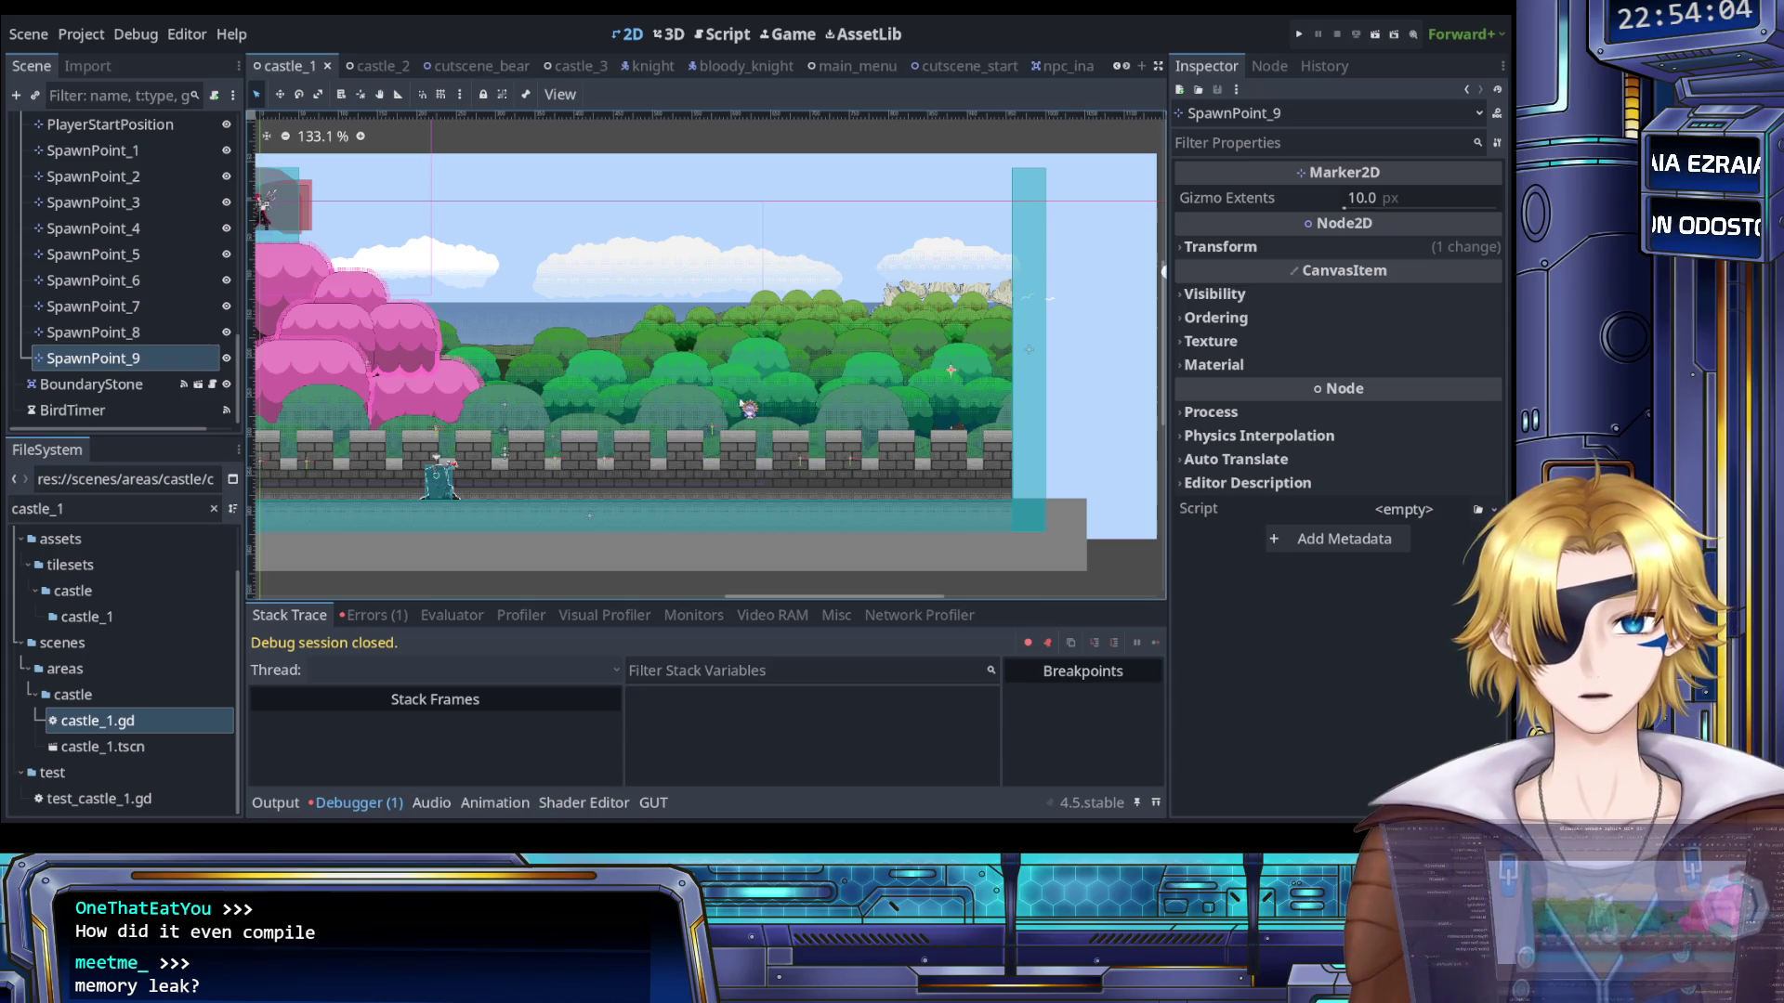
pyautogui.scroll(-5, 124, 149)
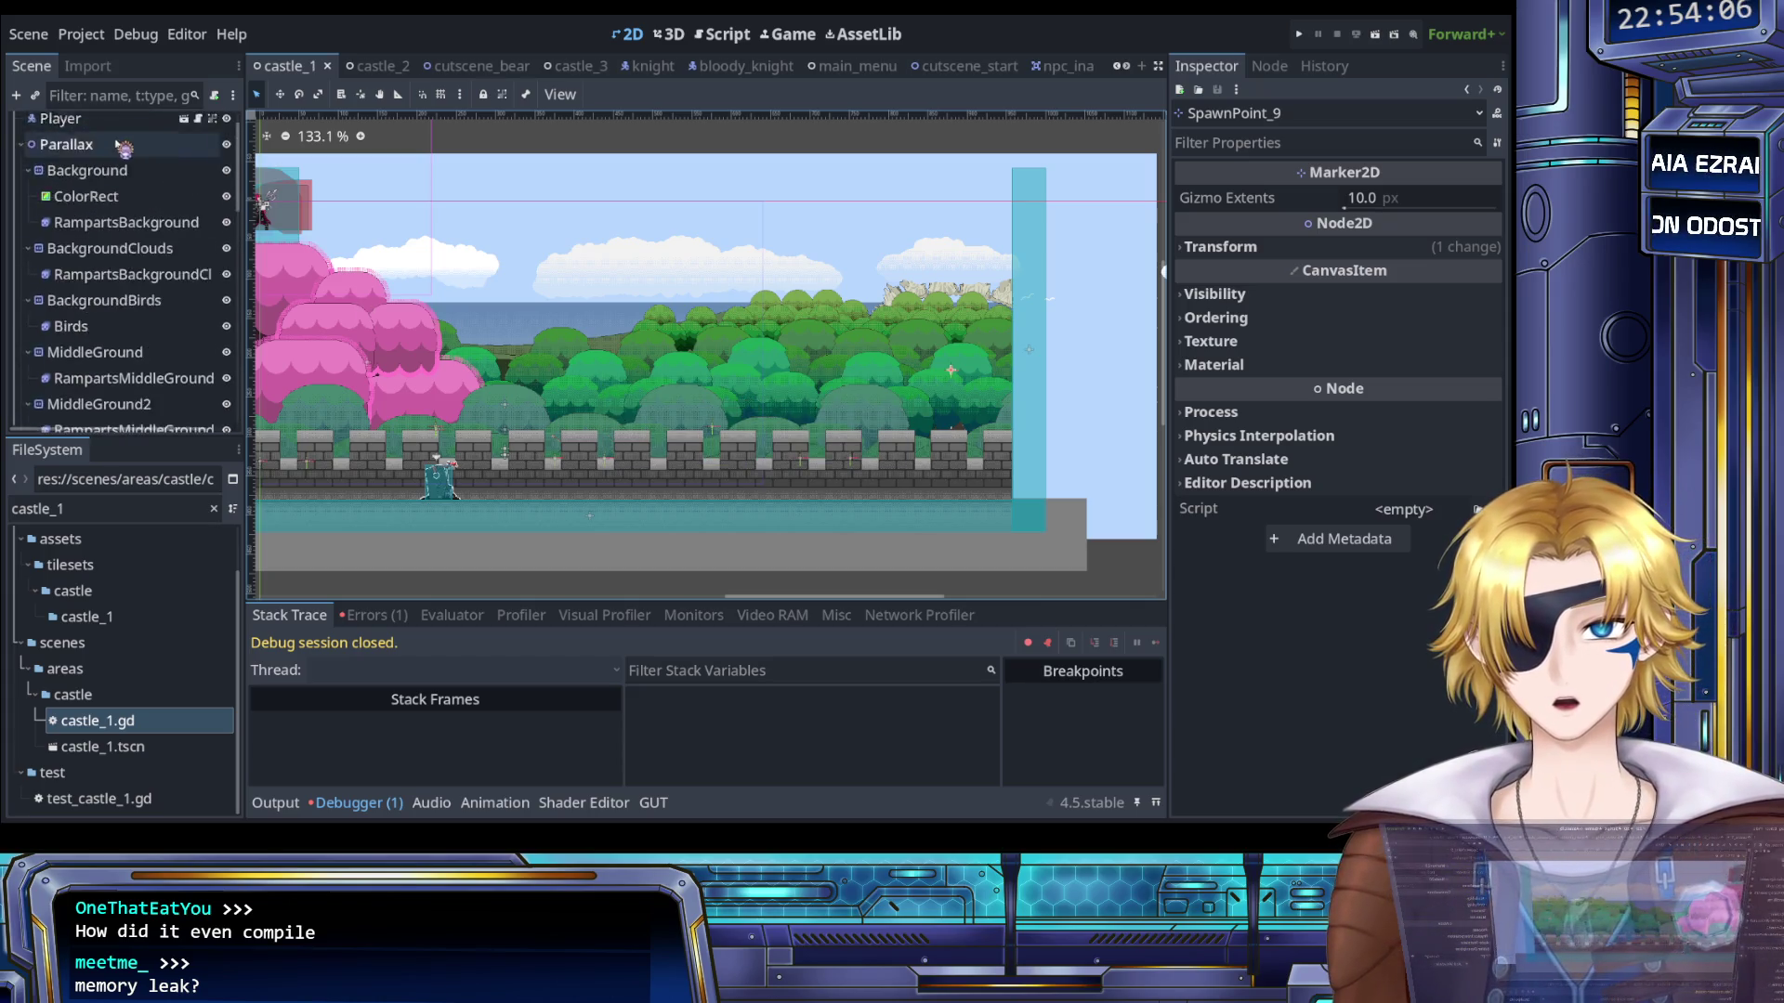
pyautogui.scroll(1, 124, 149)
pyautogui.click(65, 126)
pyautogui.moveTo(1412, 665); pyautogui.dragTo(1412, 667)
pyautogui.hotkey('ctrl', 's')
pyautogui.click(1300, 36)
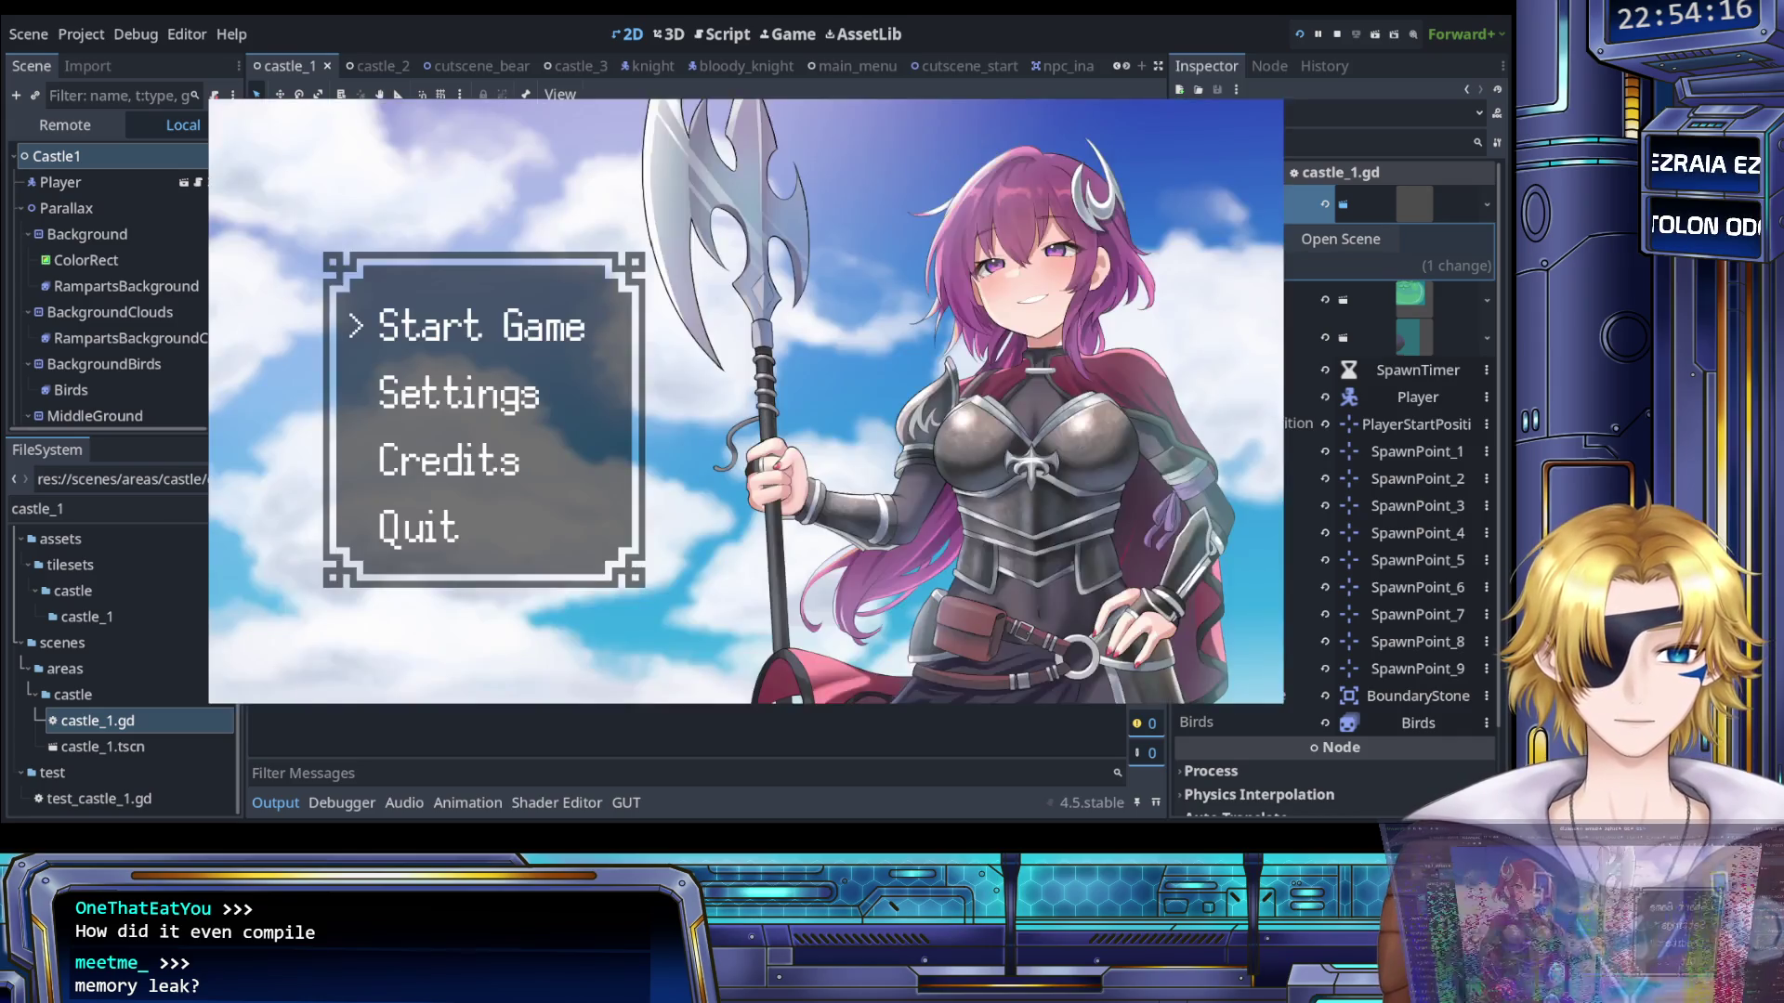
# - Start Game, run left to the waystone and load the castle level from level select
pyautogui.press('Return')
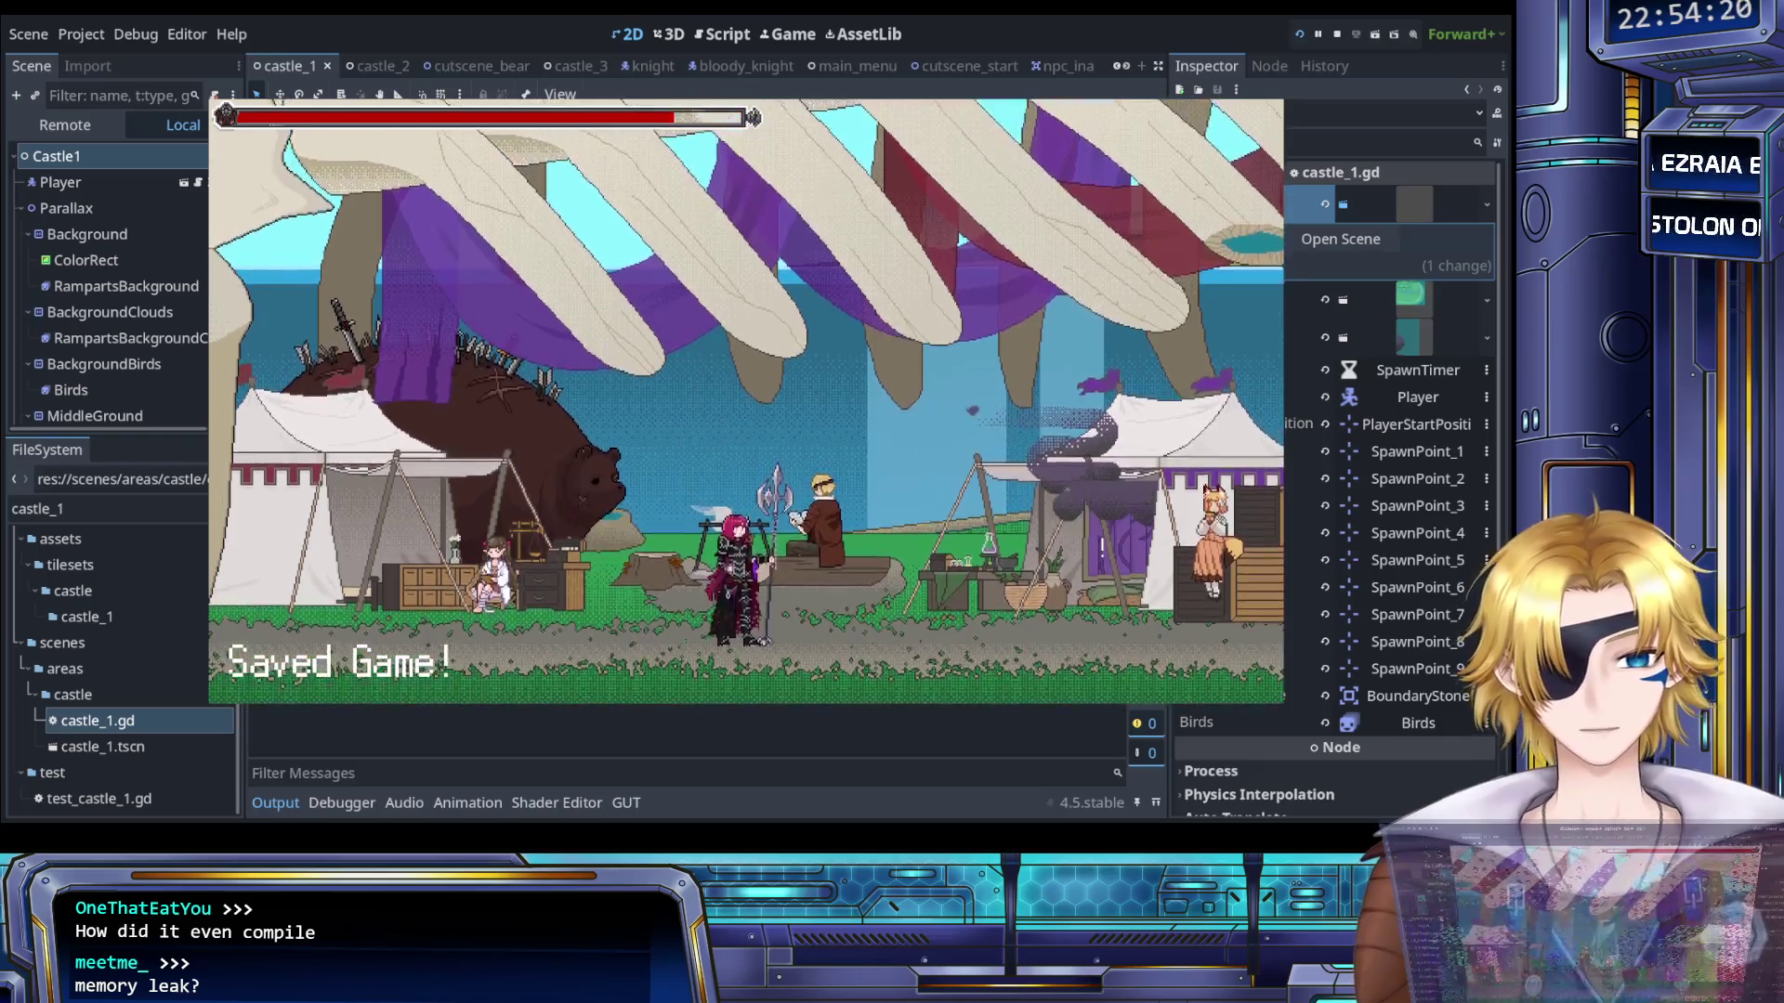
pyautogui.press('Left')
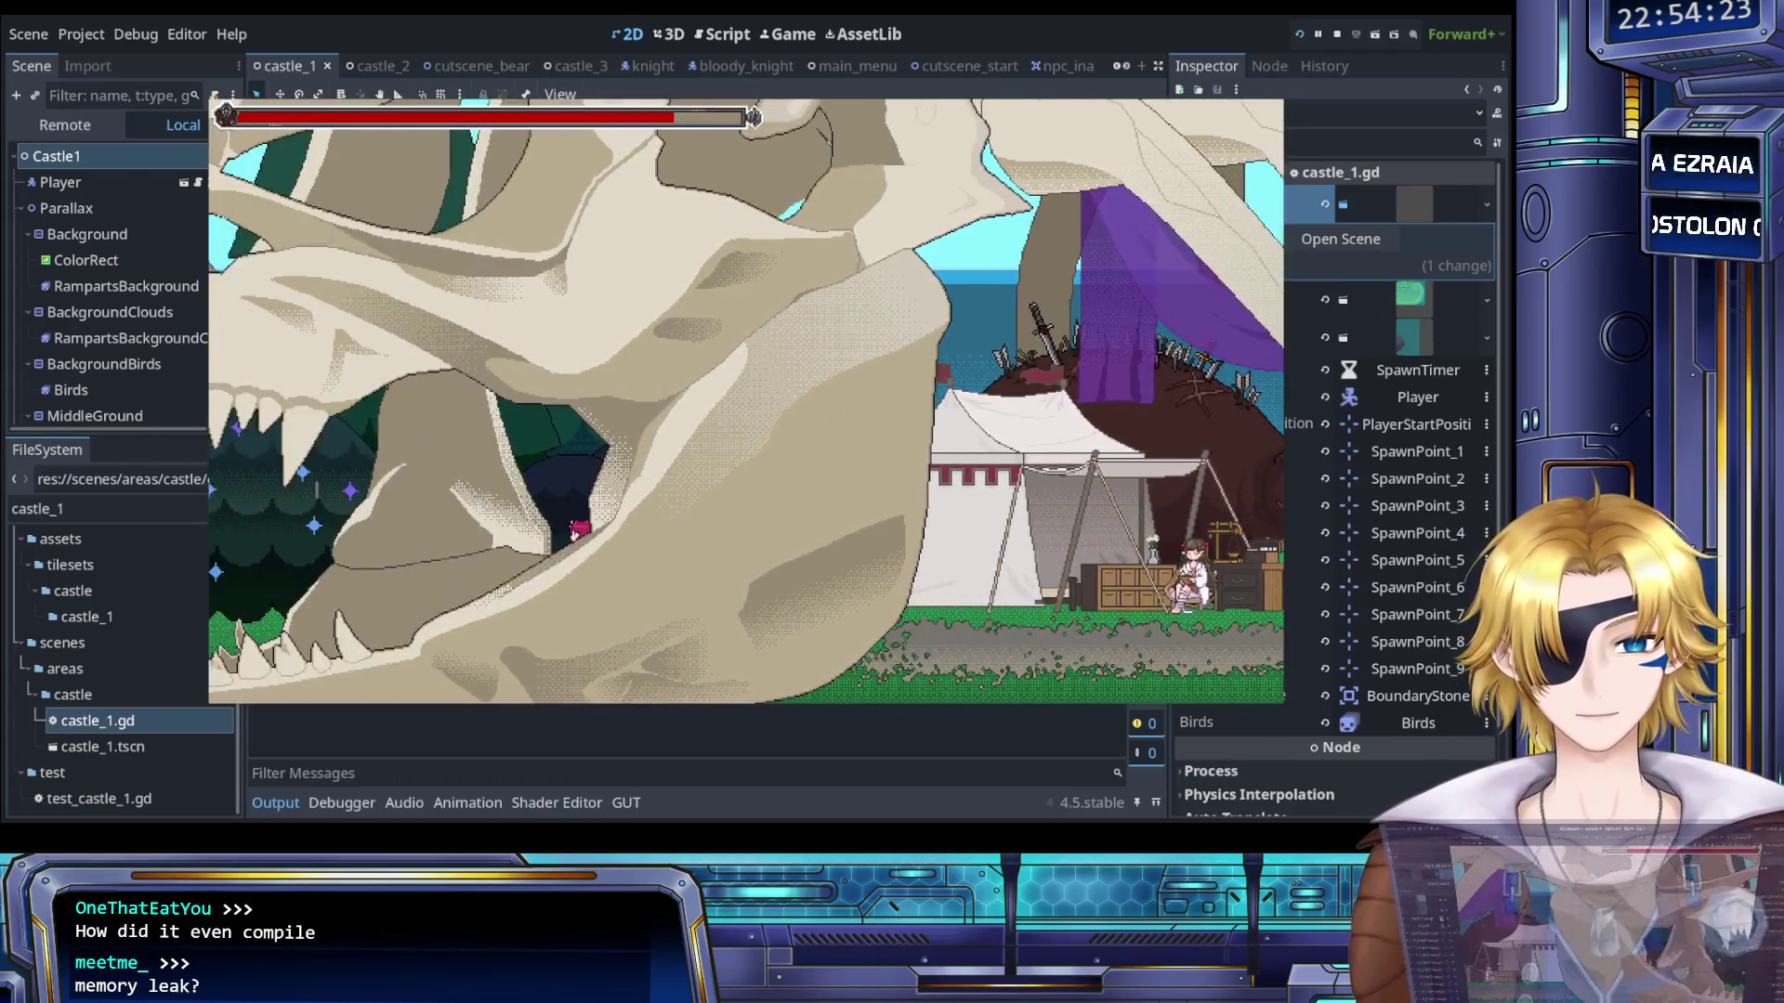
pyautogui.press('Left')
pyautogui.press('Up')
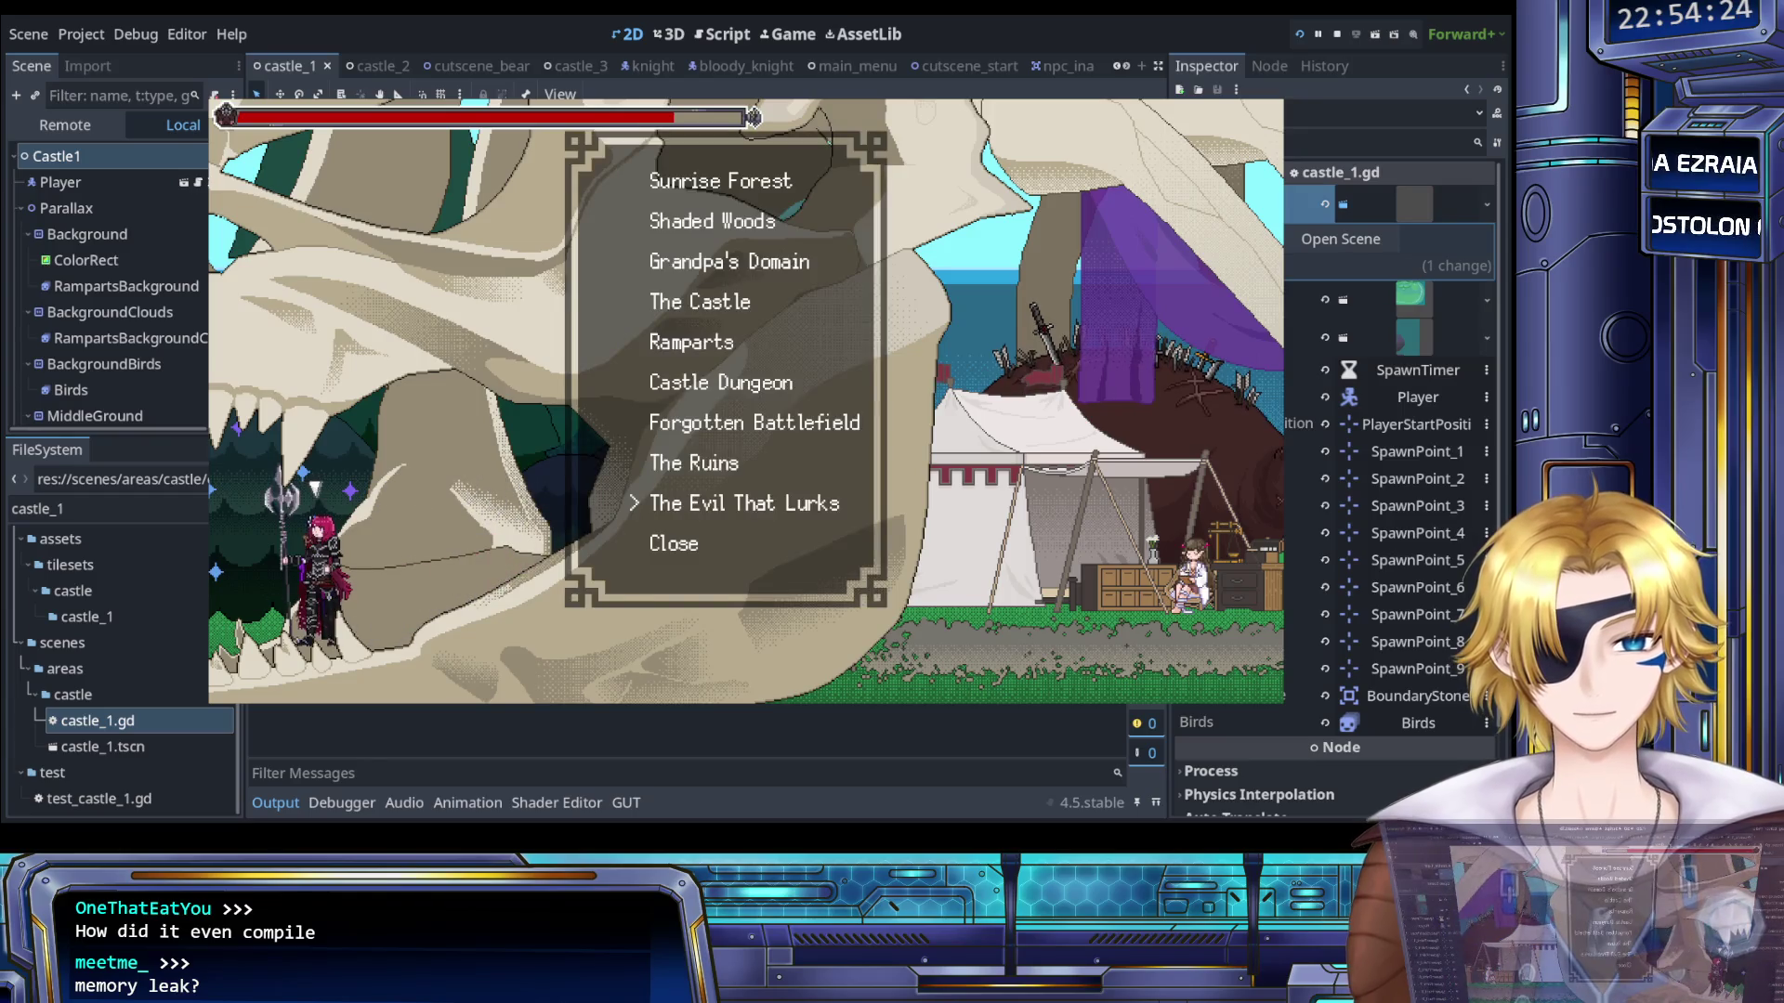
pyautogui.press('Return')
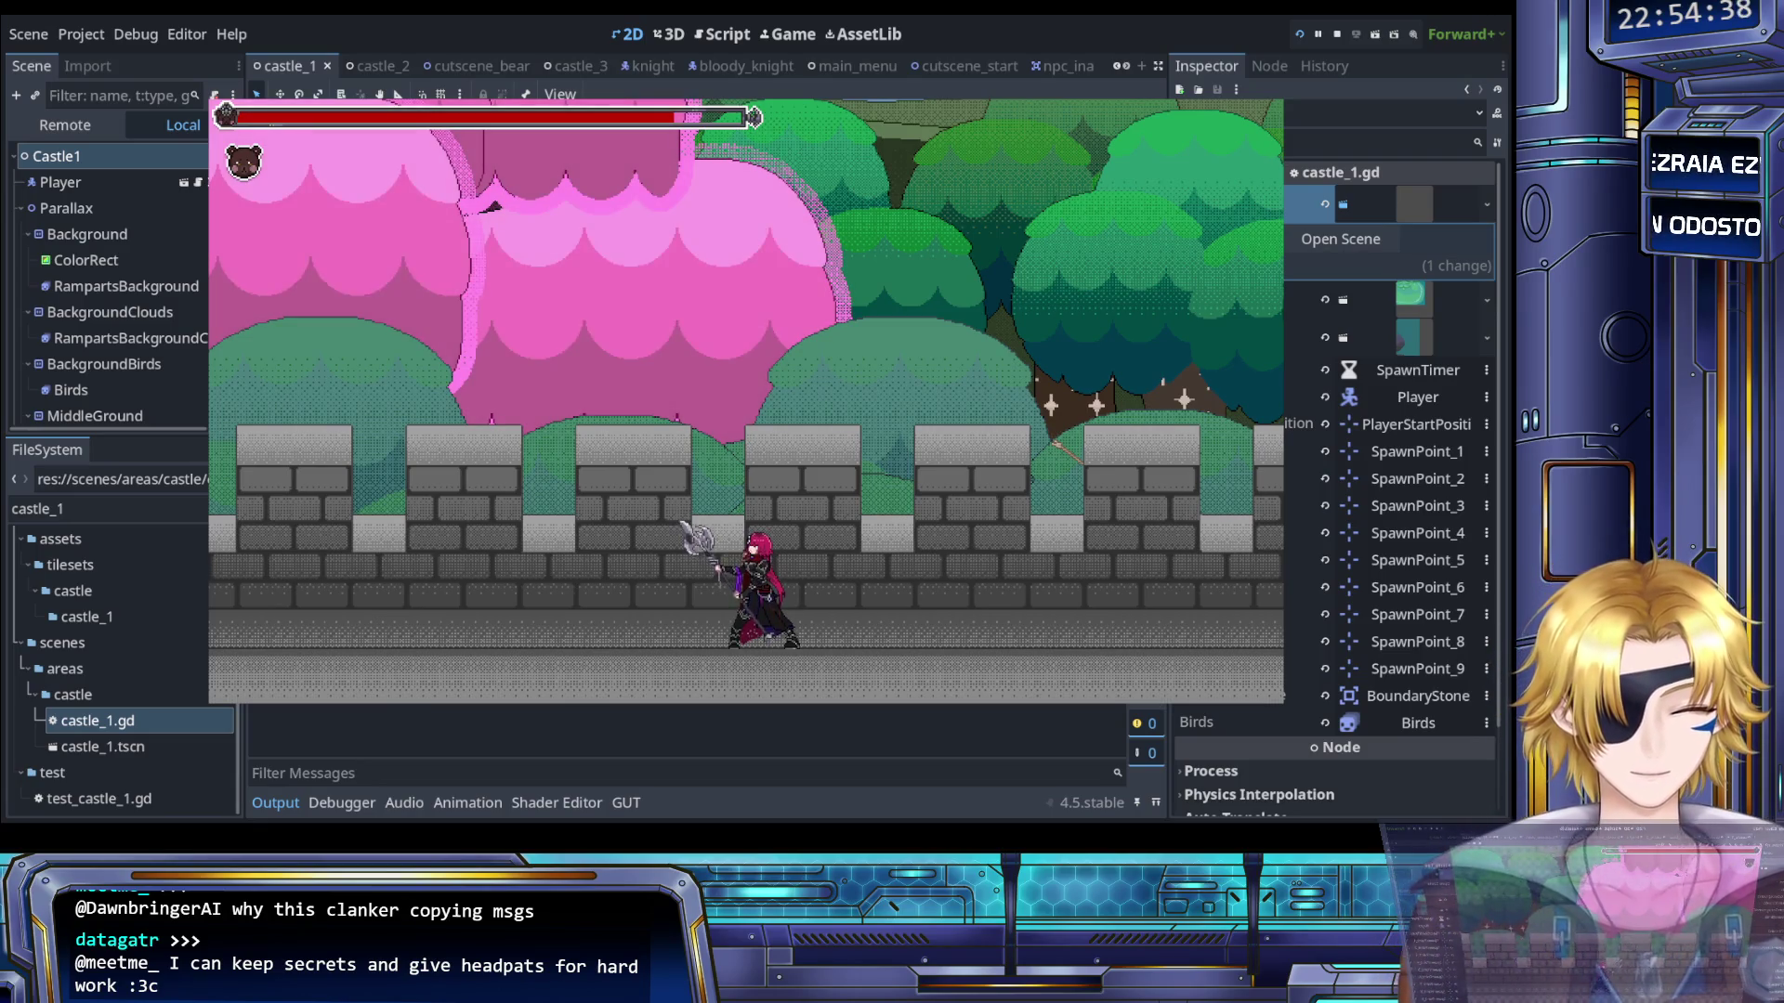
# - Fight the knights on the rampart, moving right then lunging left
pyautogui.press('Right')
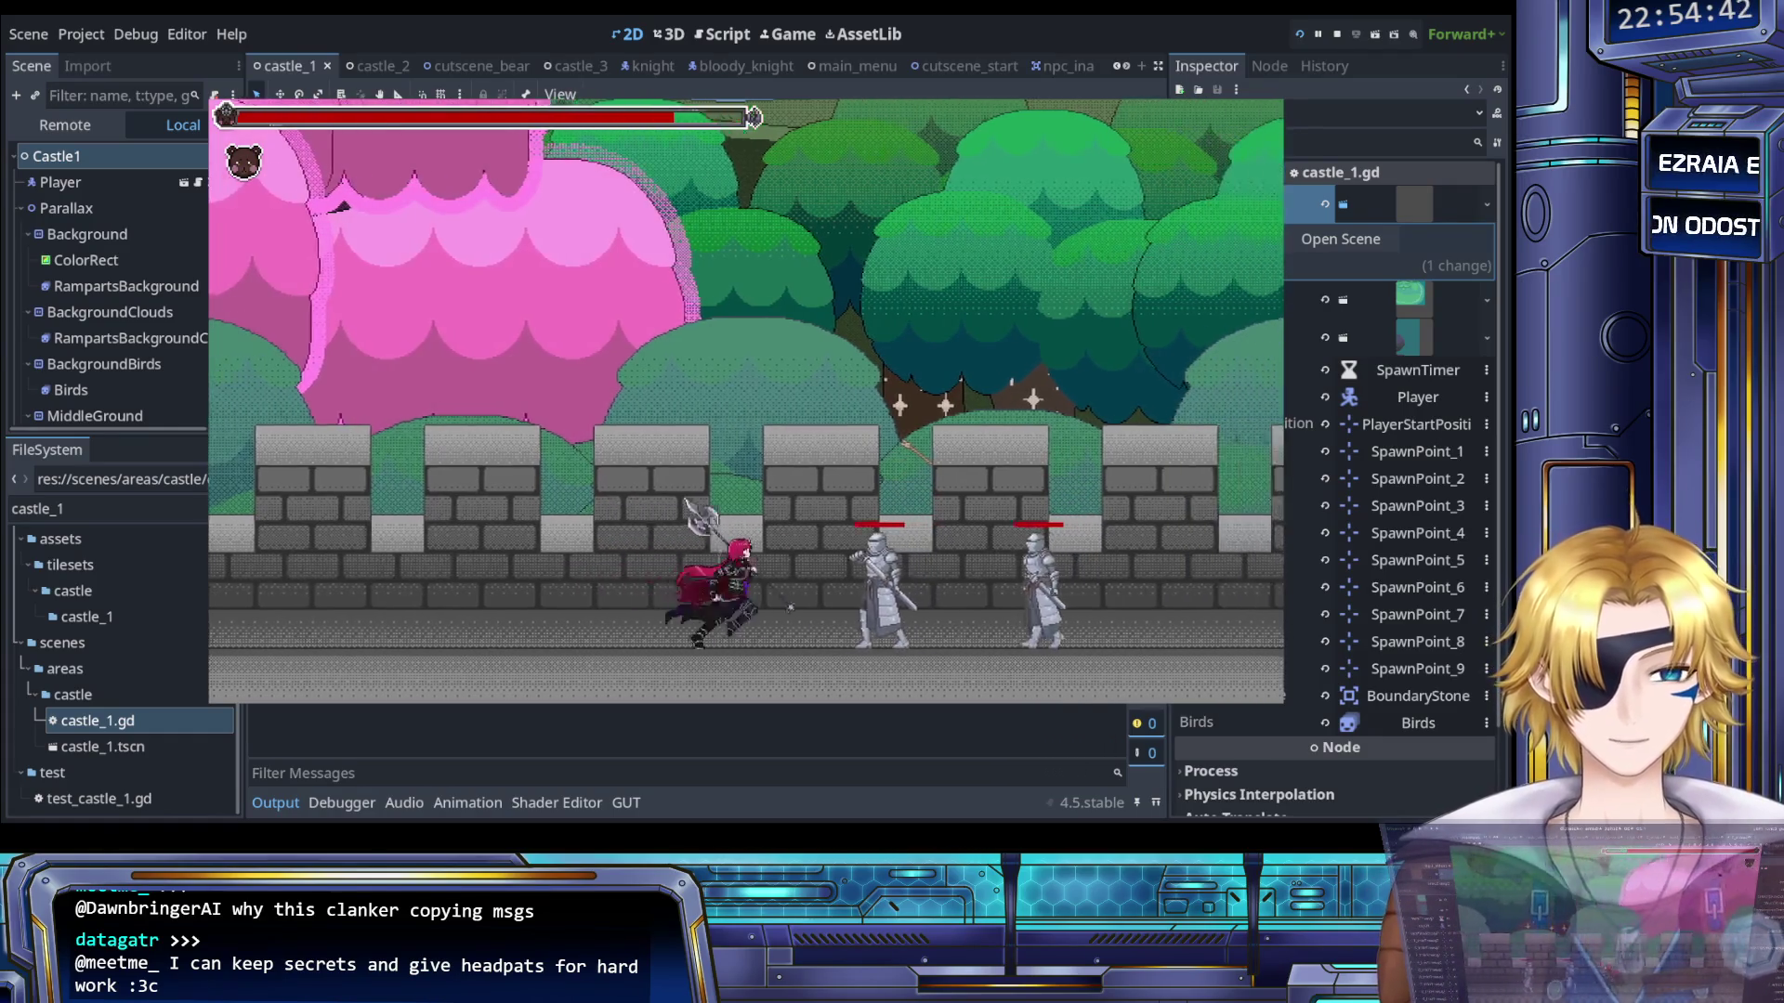
pyautogui.press('Right')
pyautogui.press('Right')
pyautogui.press('Right')
pyautogui.press('Left')
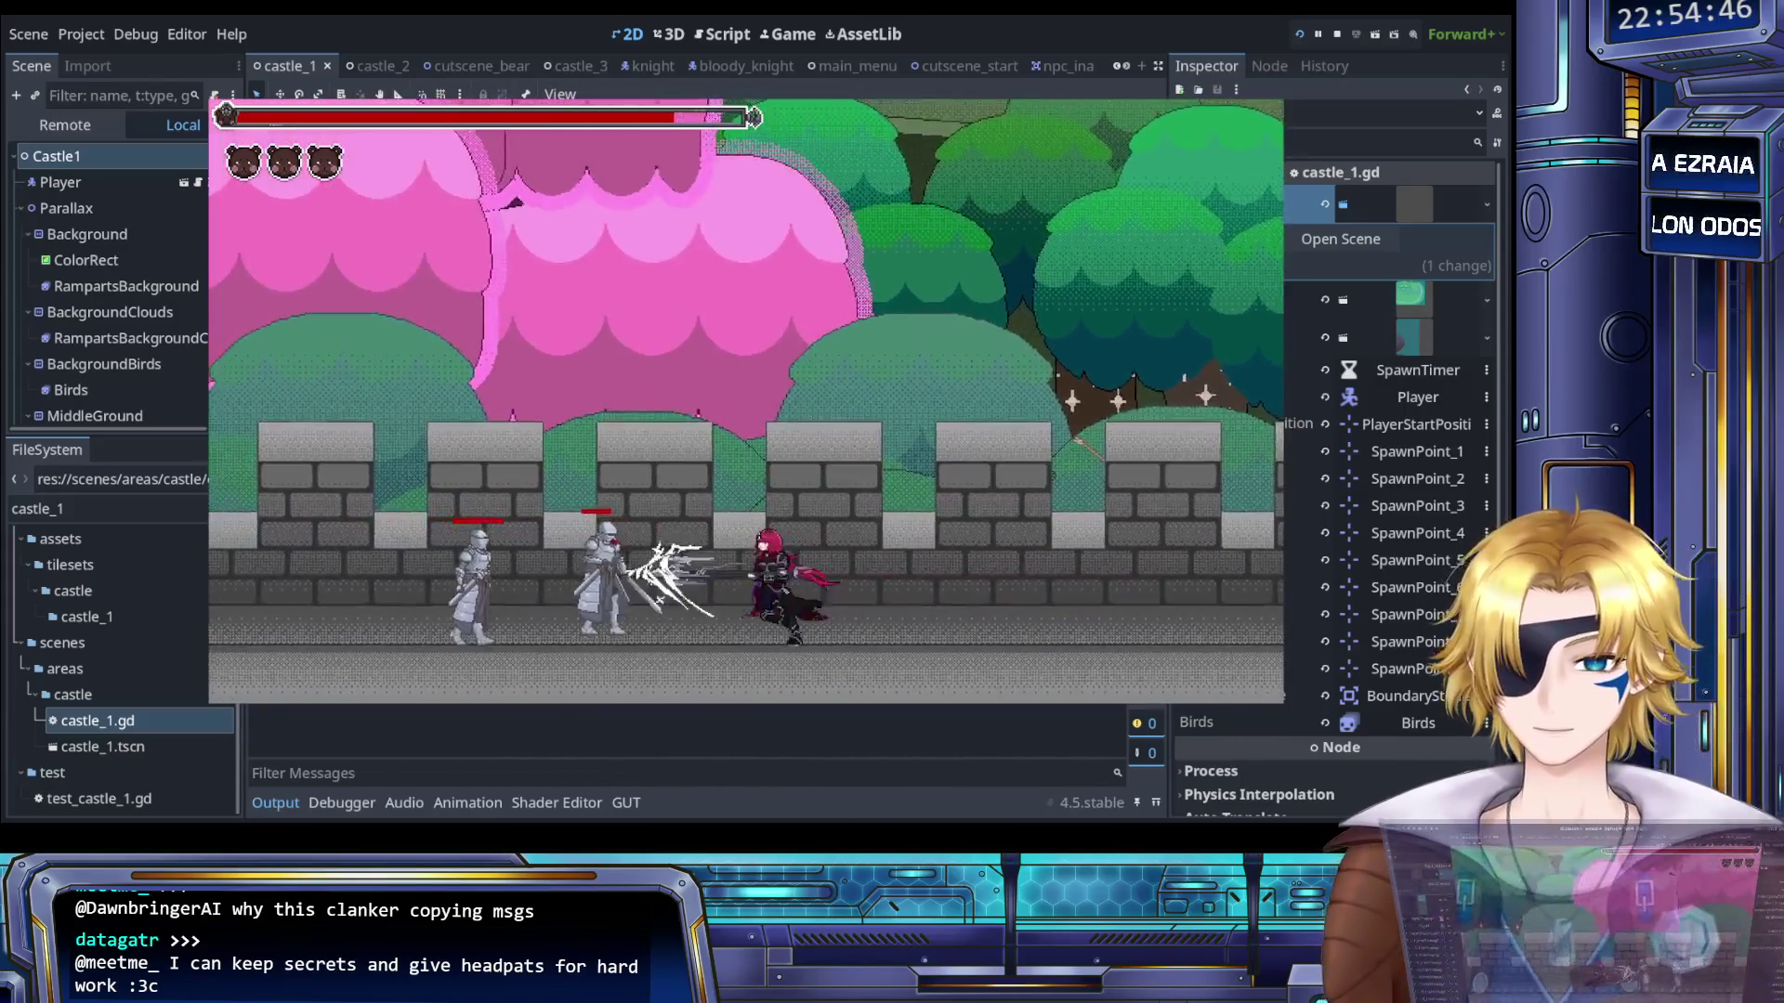
pyautogui.press('Left')
pyautogui.press('Left')
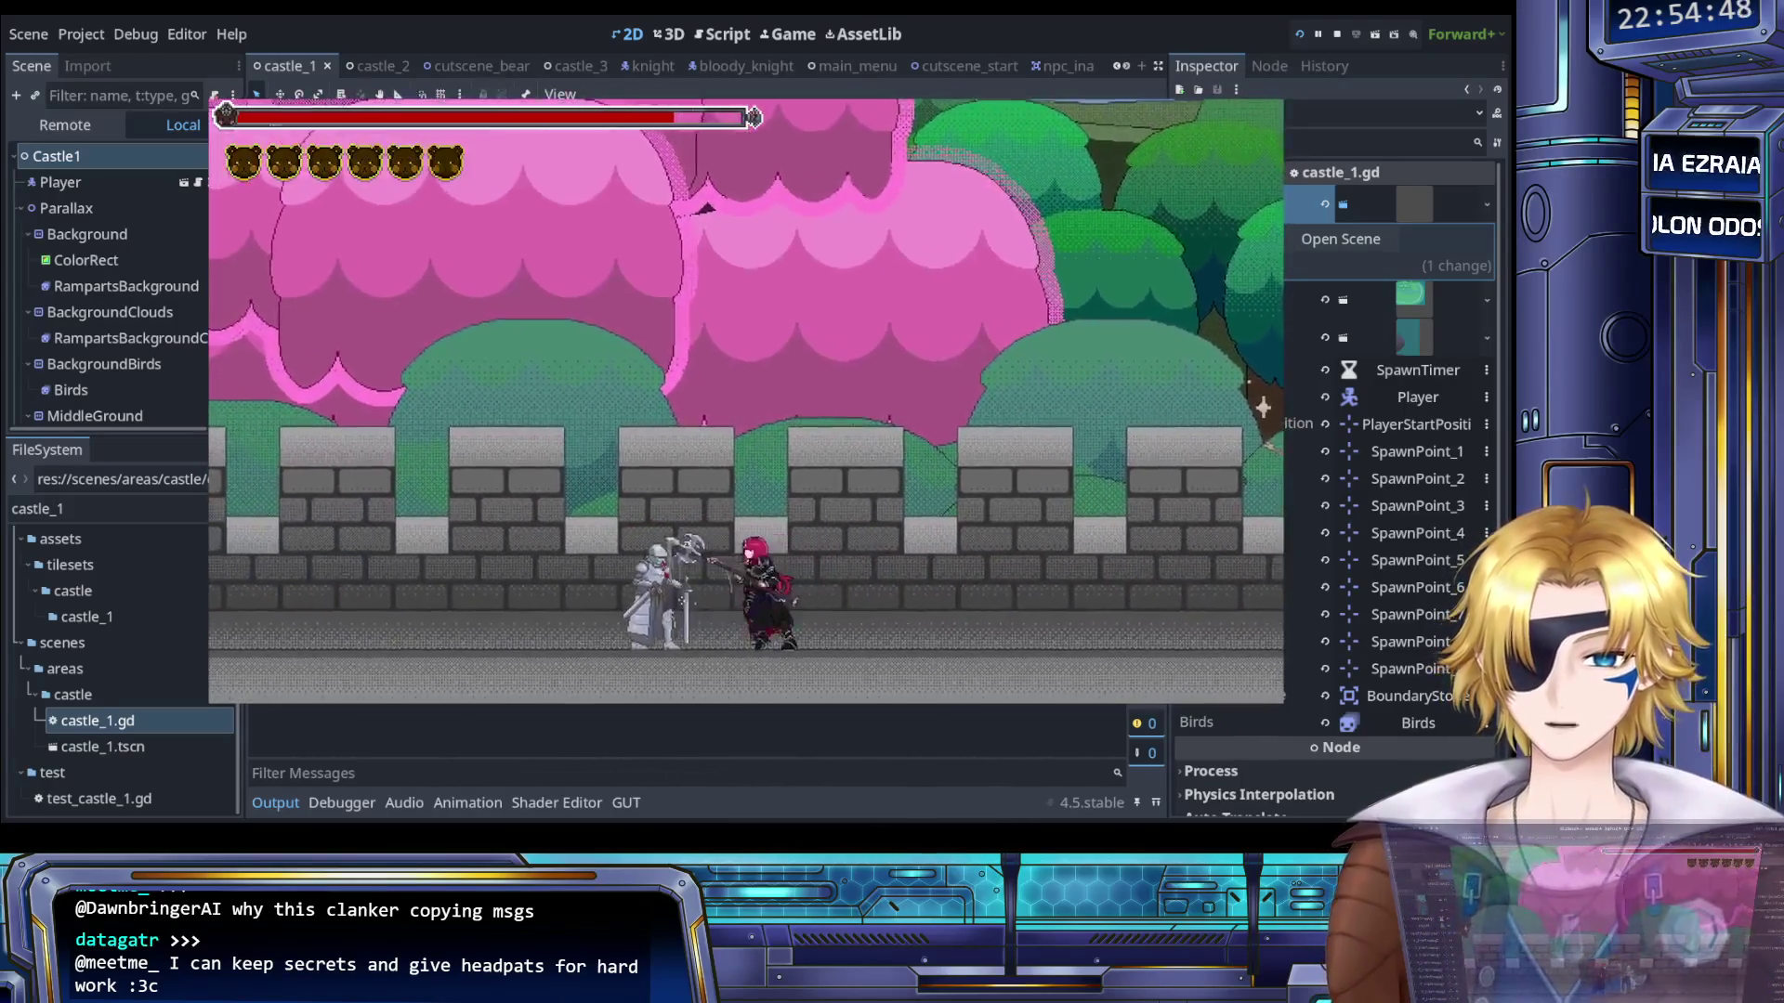
pyautogui.press('Left')
pyautogui.press('Left')
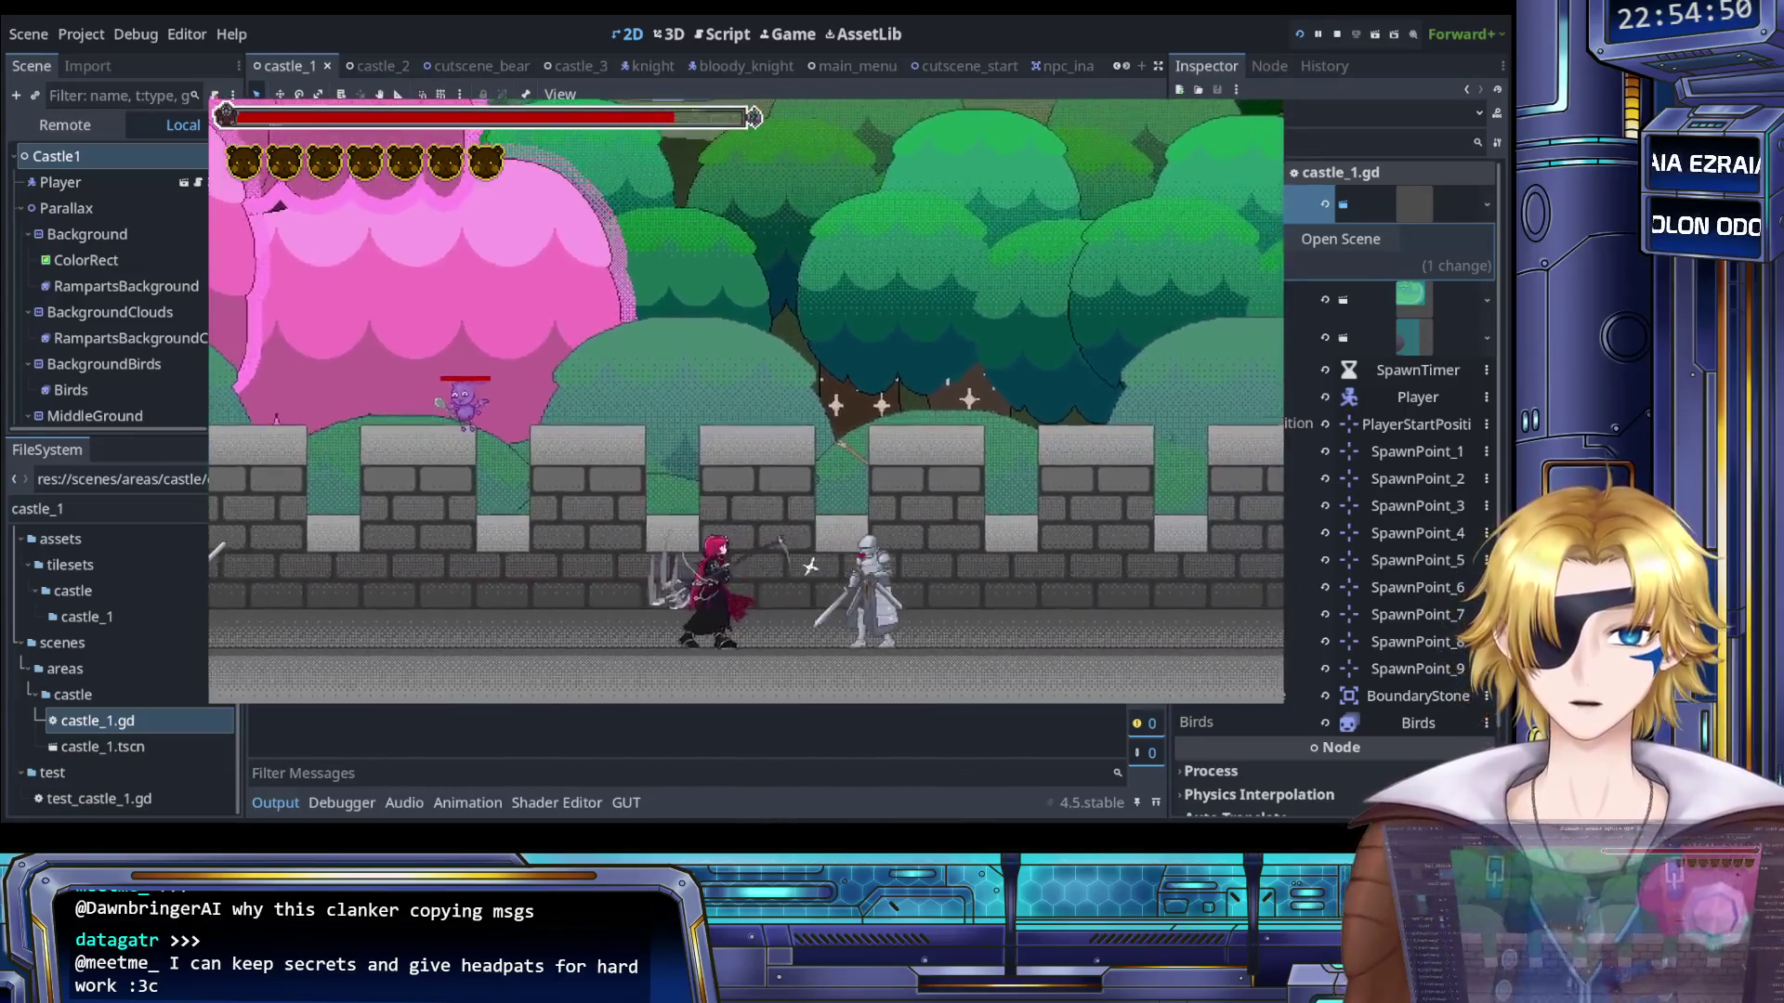
pyautogui.press('Left')
pyautogui.press('Left')
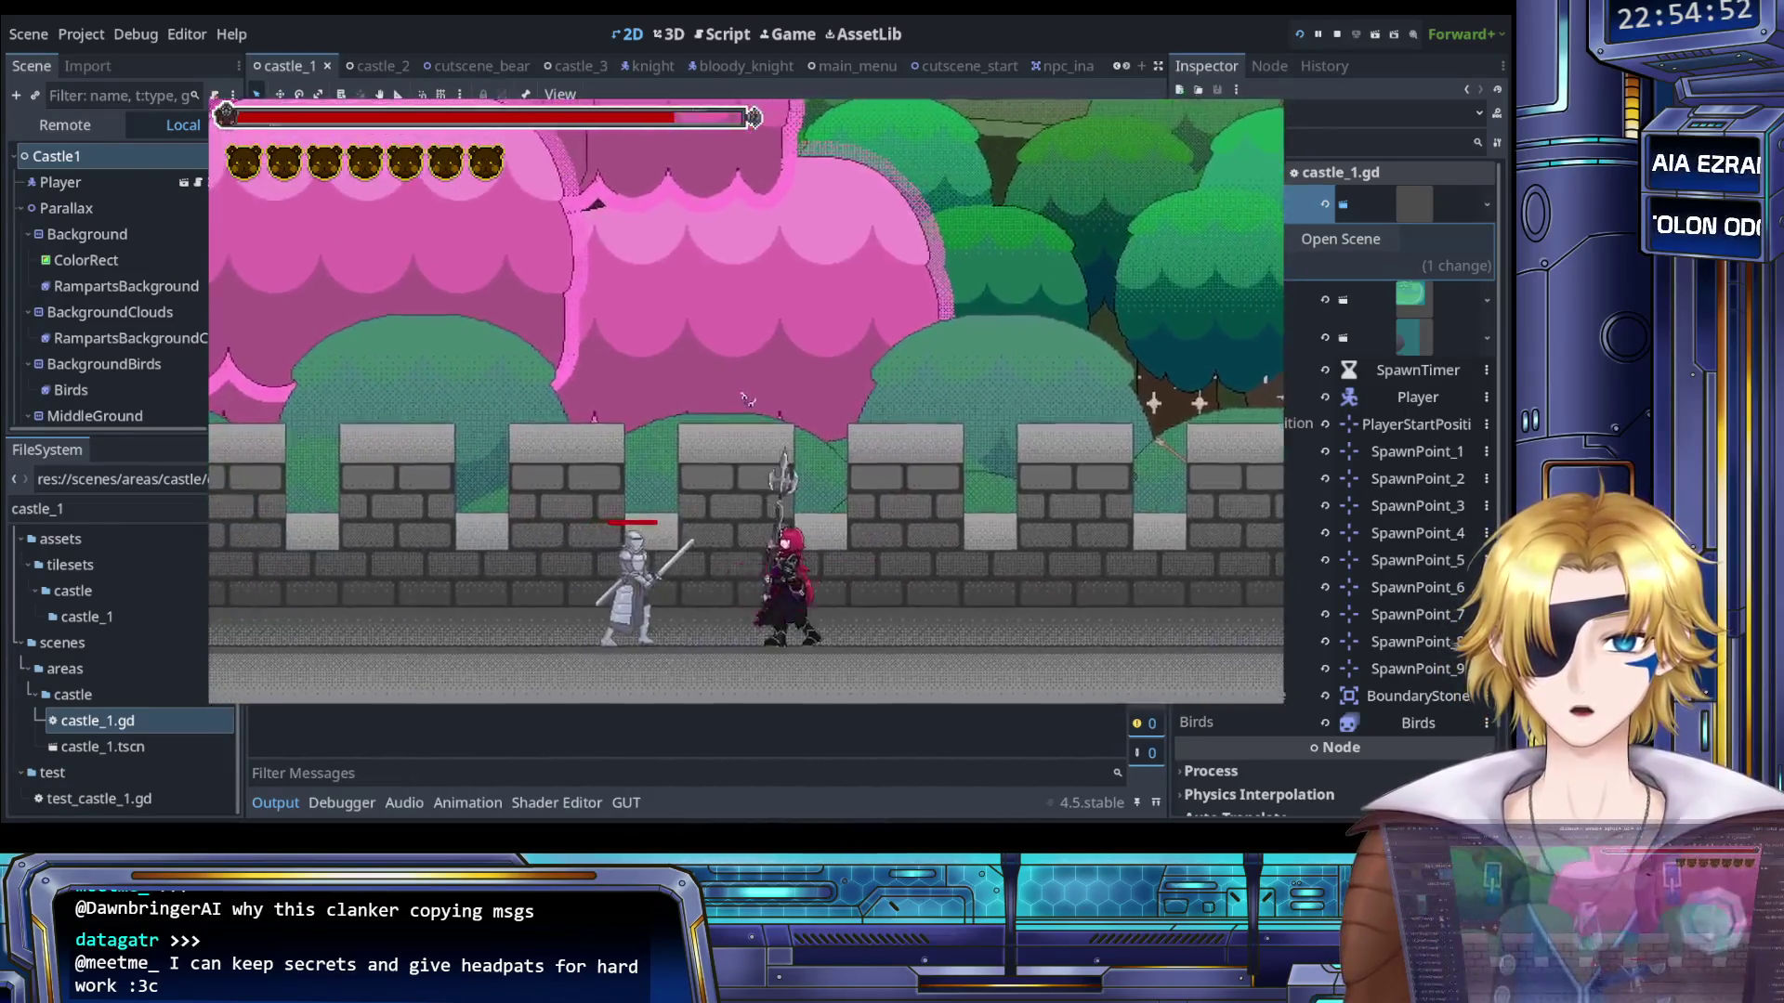
pyautogui.press('Left')
pyautogui.press('Left')
pyautogui.press('Right')
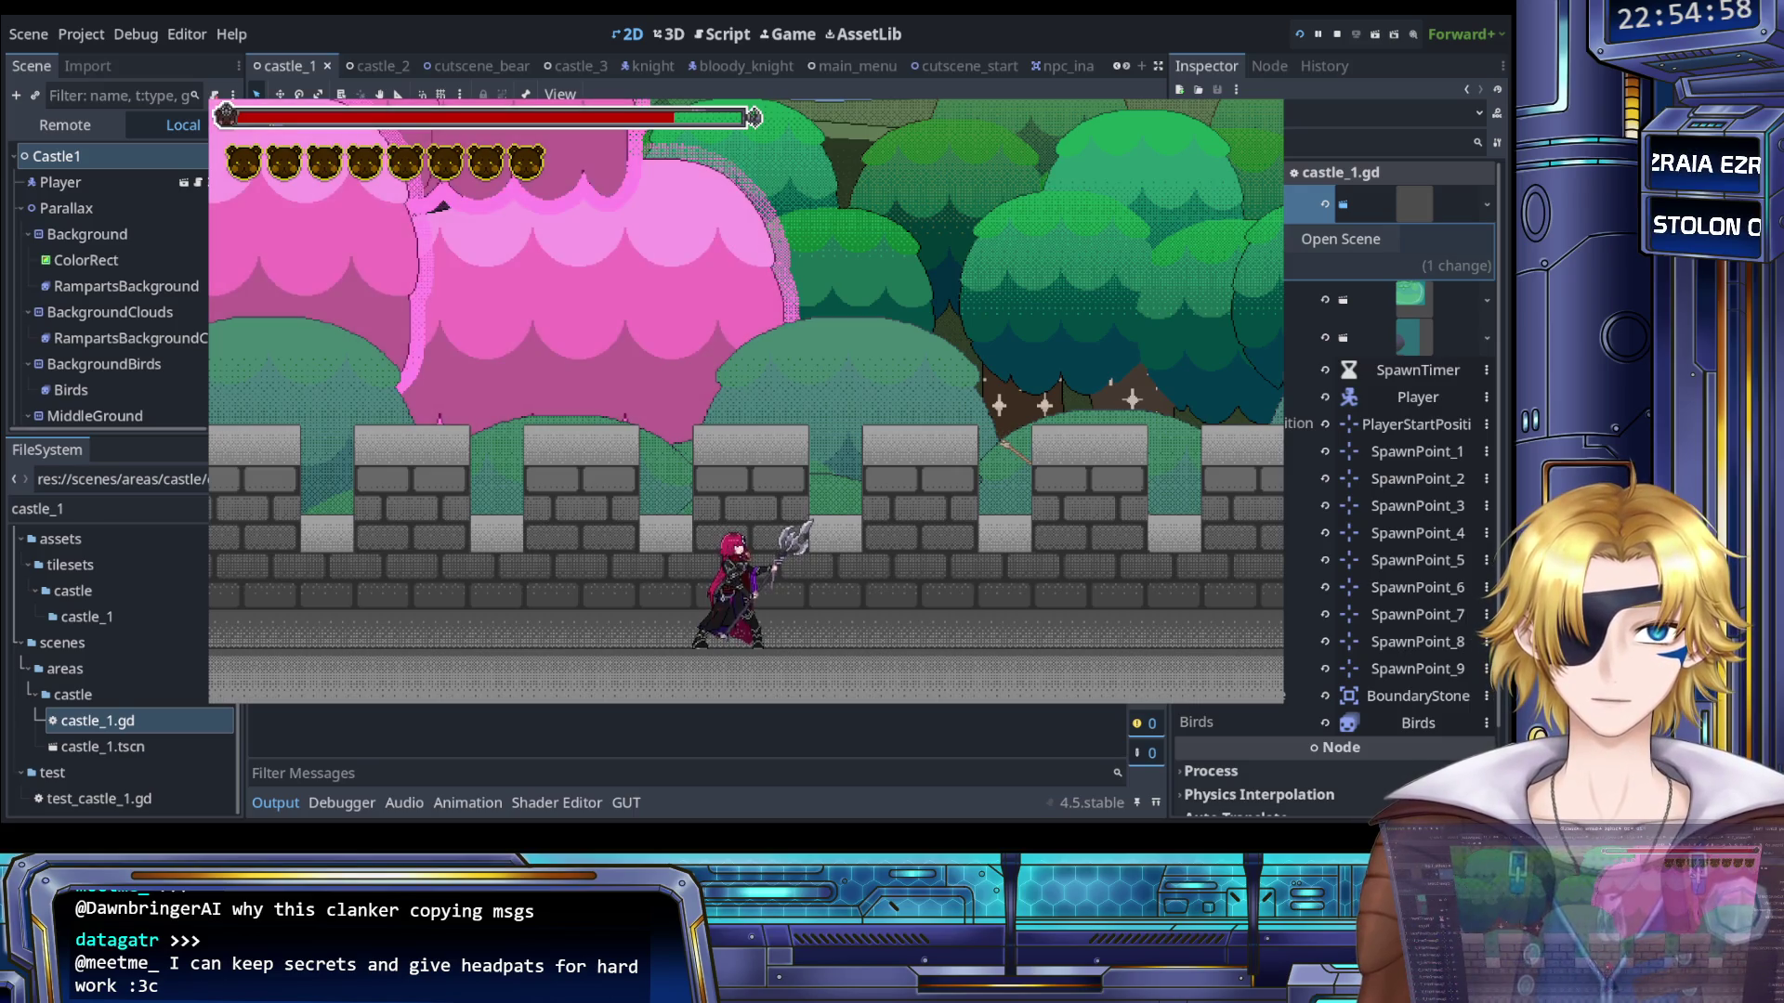
# - Jump onto the wall top, slash imps and knights, then quit back to the editor
pyautogui.press('Right')
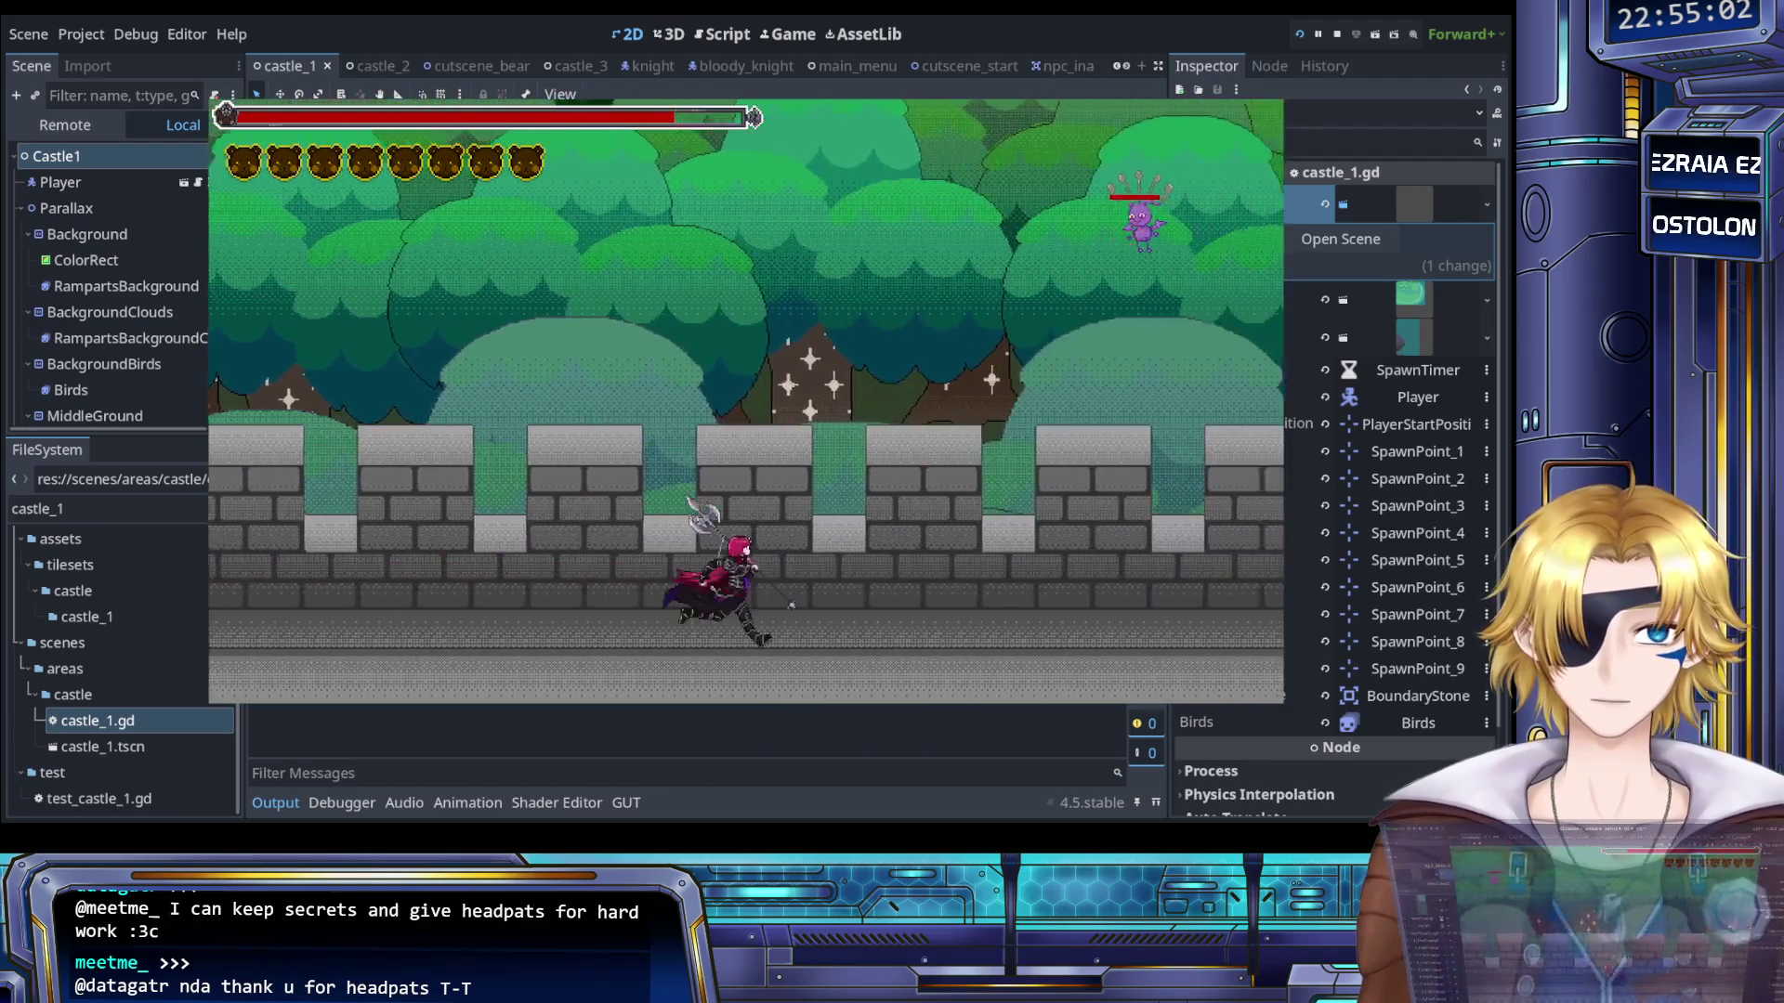
pyautogui.press('space')
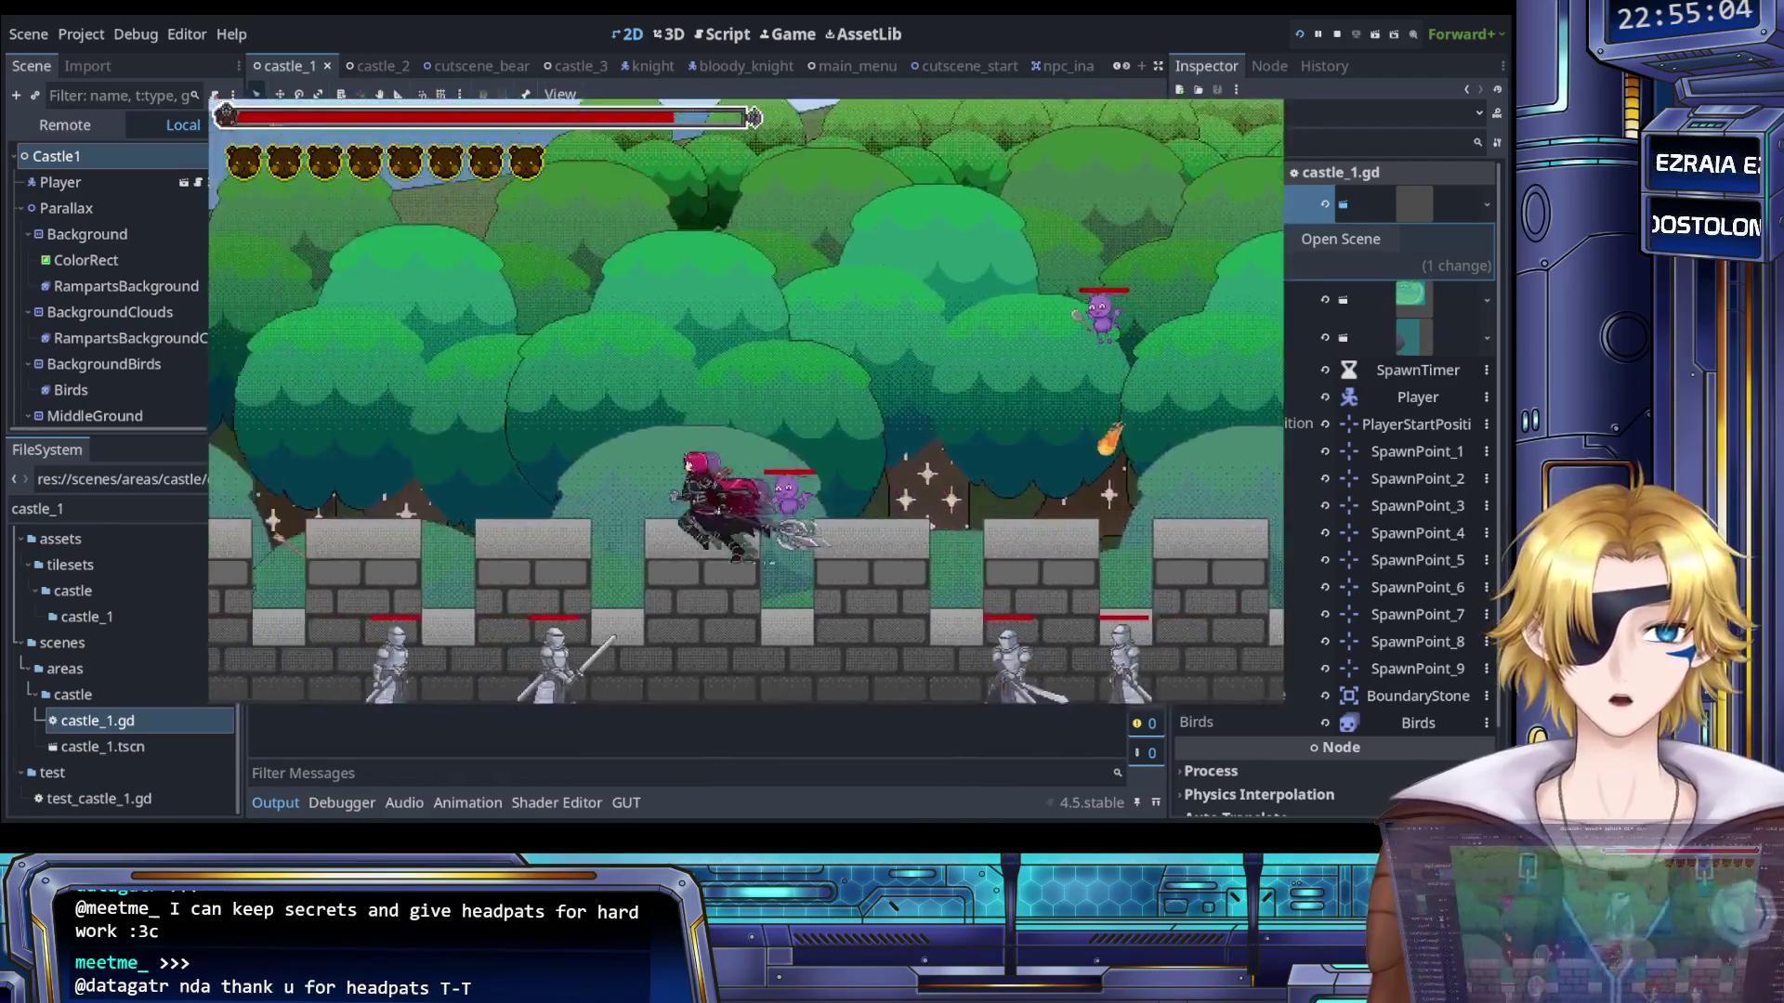
pyautogui.press('space')
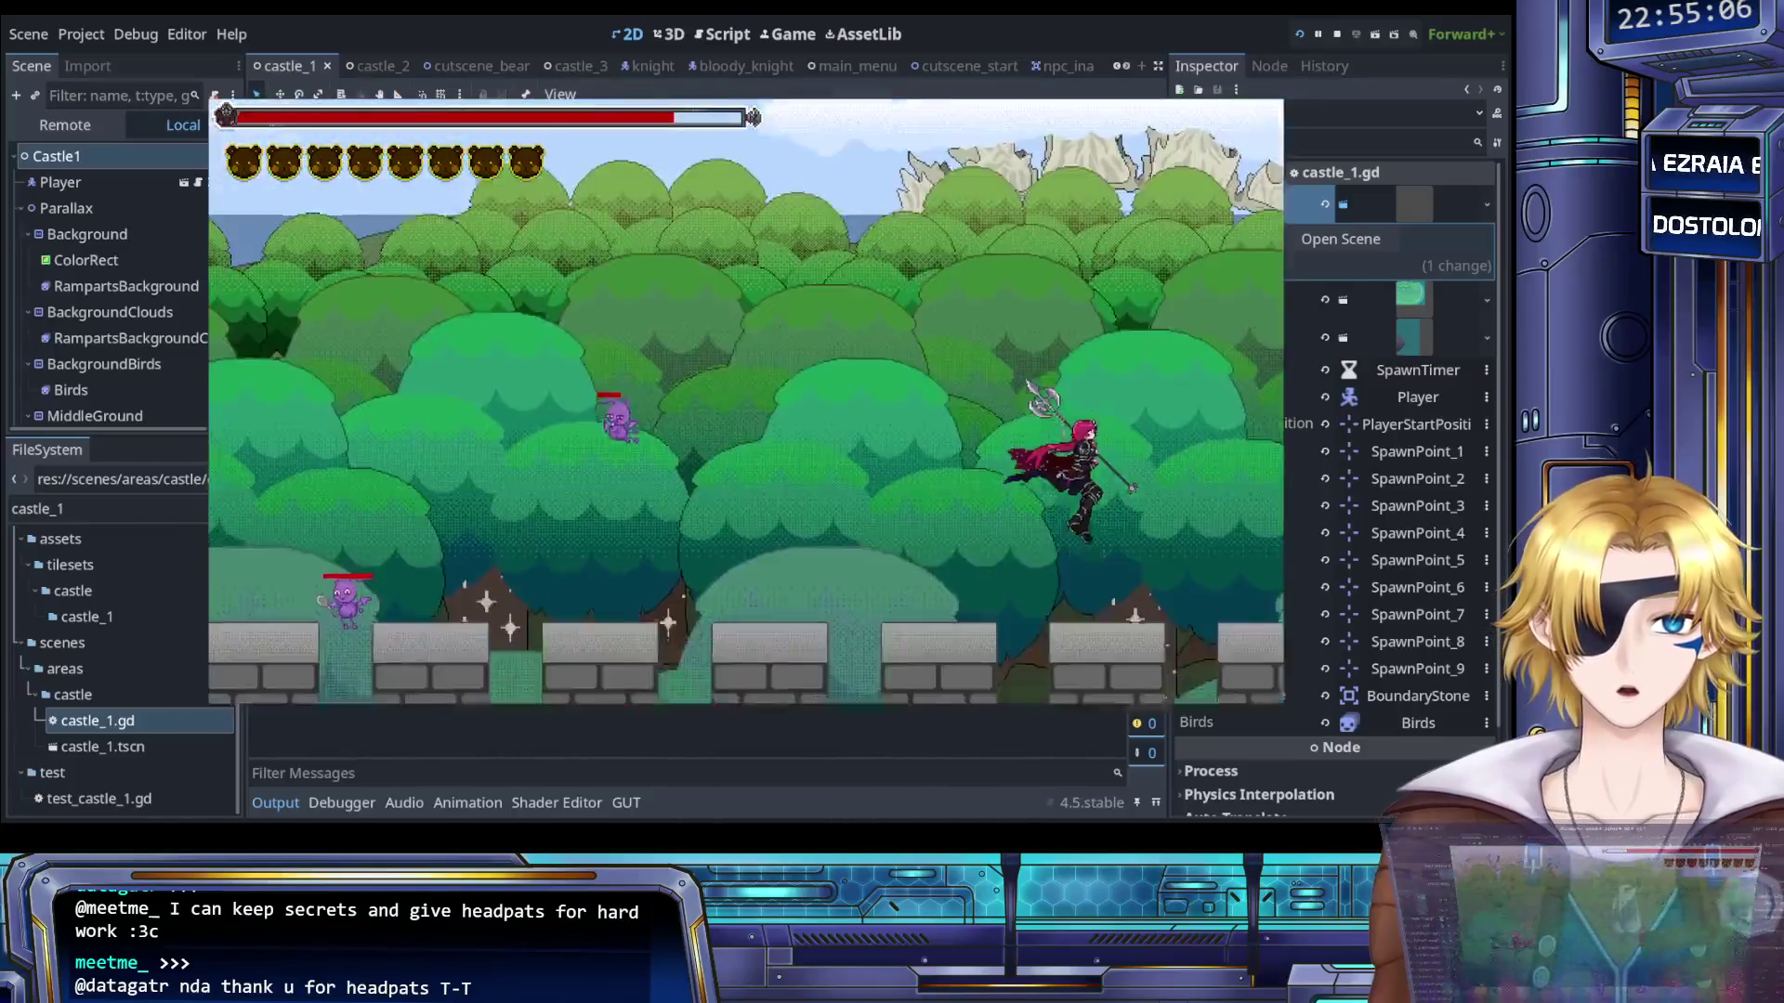
pyautogui.press('Left')
pyautogui.press('Right')
pyautogui.press('space')
pyautogui.press('space')
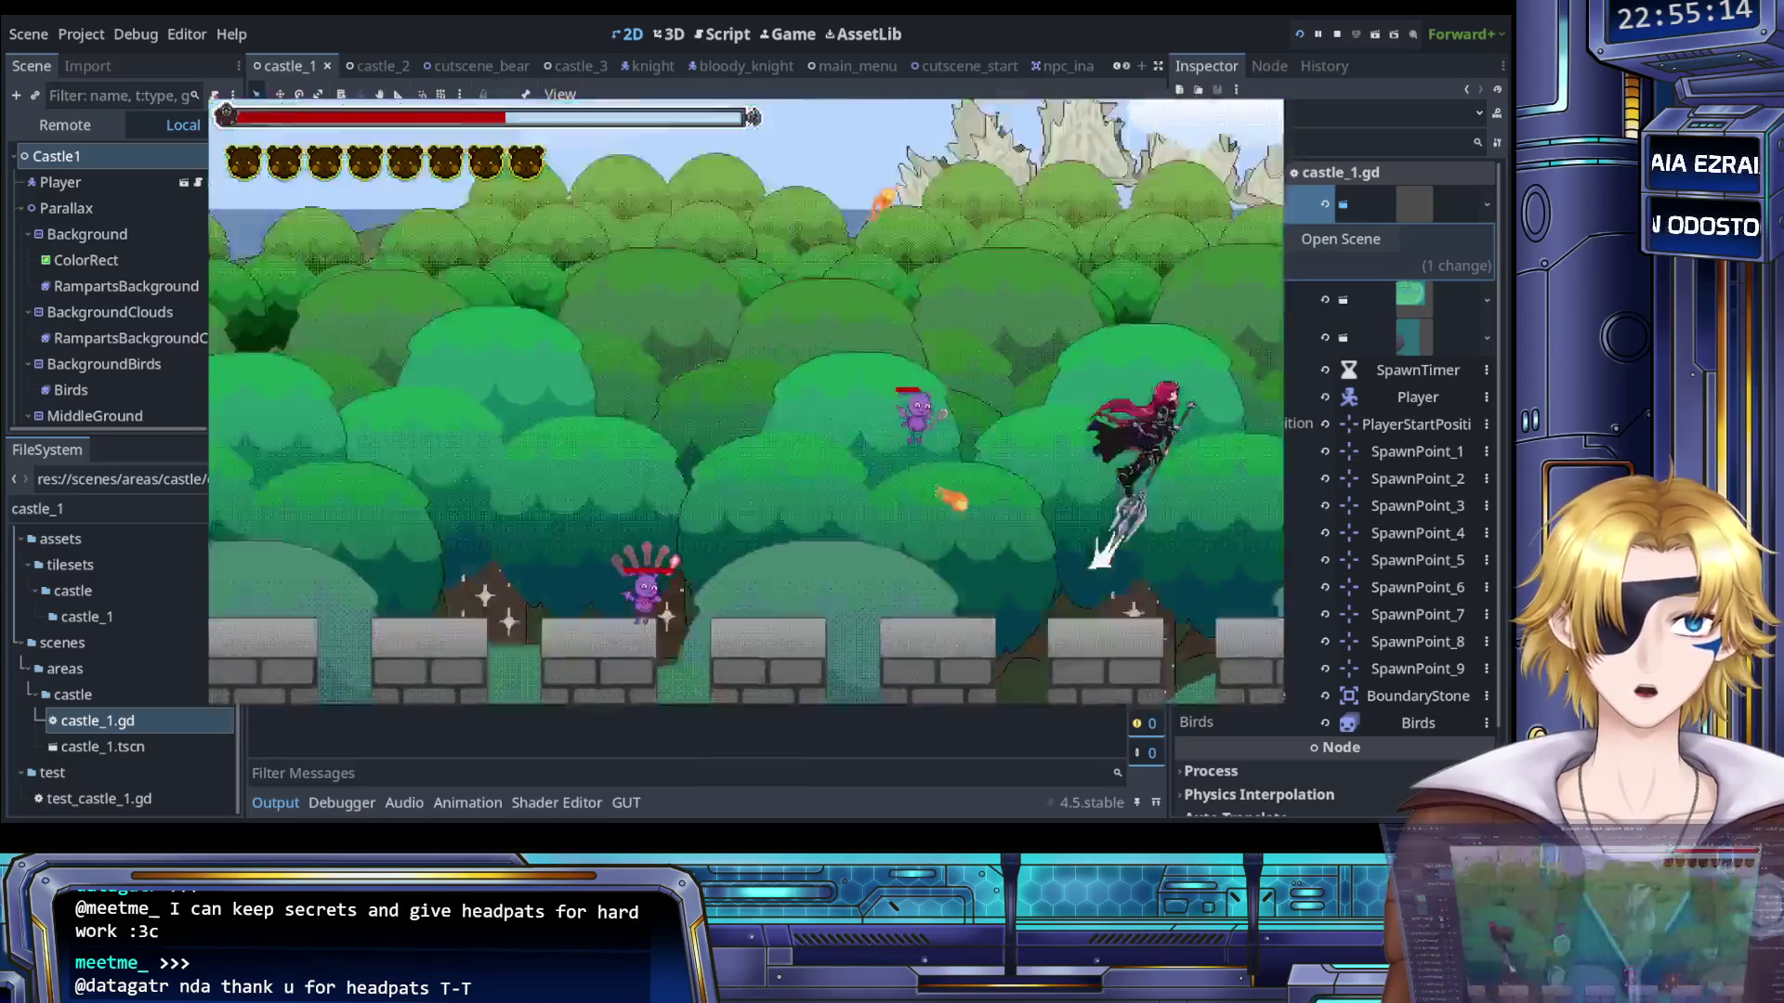
pyautogui.press('Left')
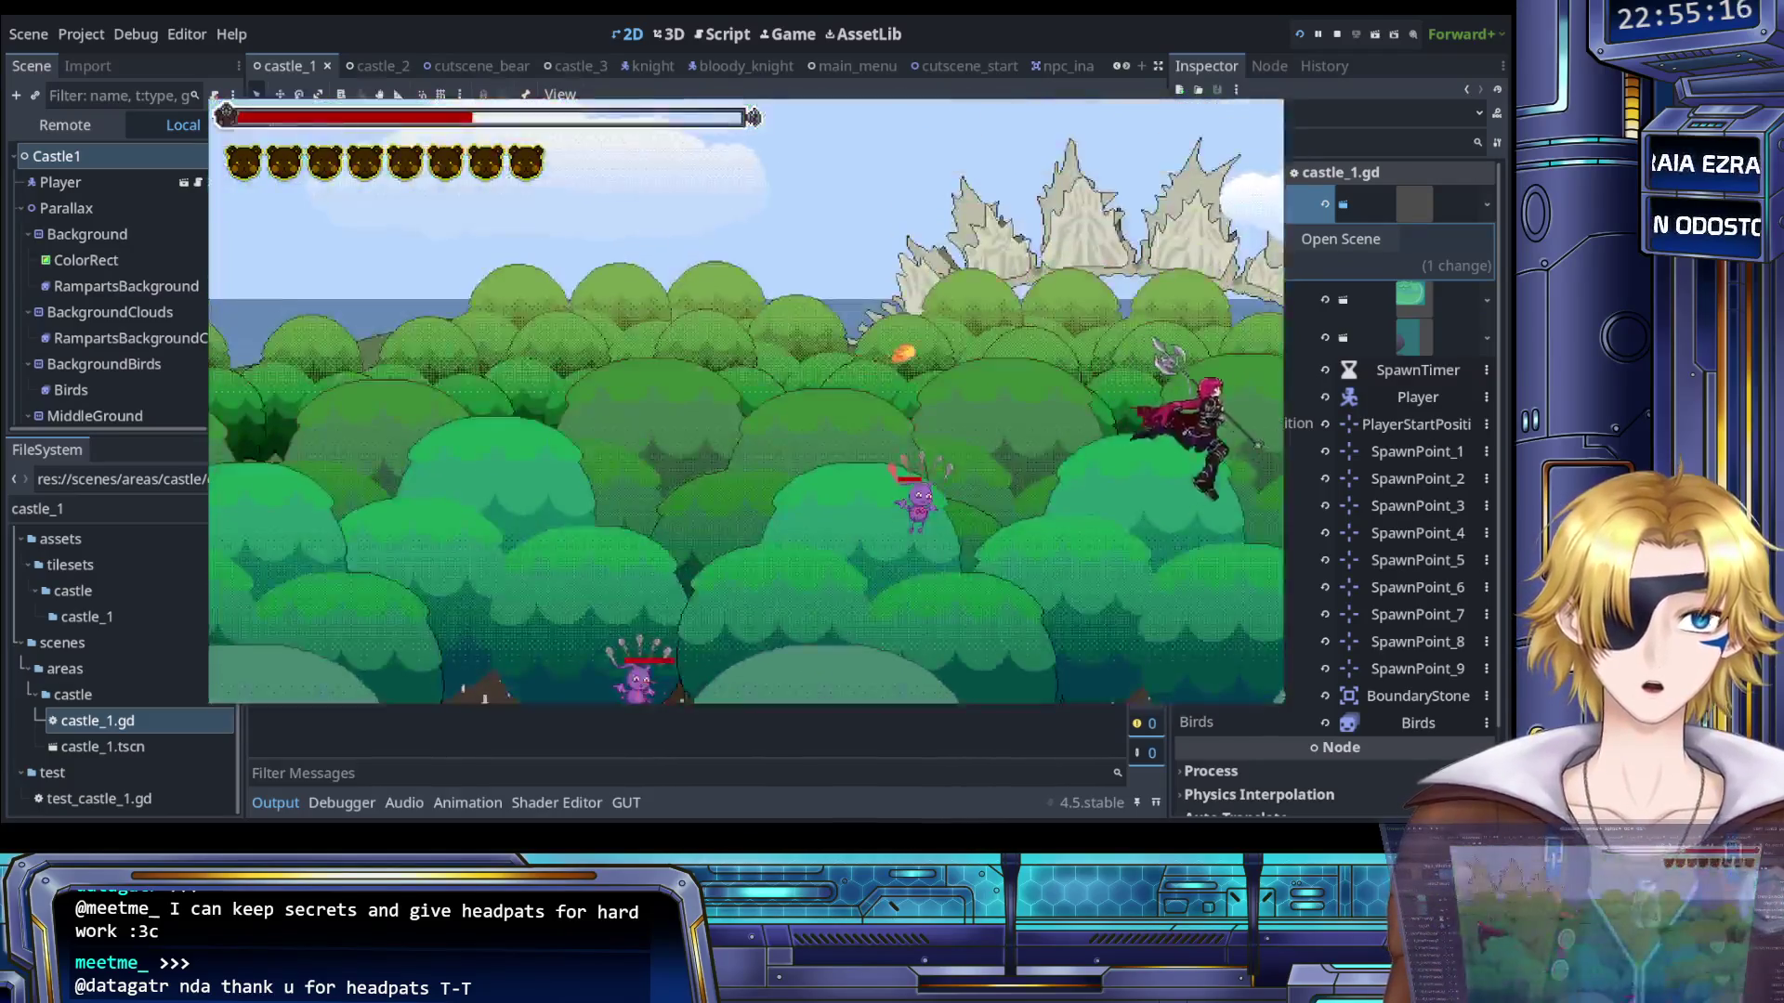
pyautogui.press('Left')
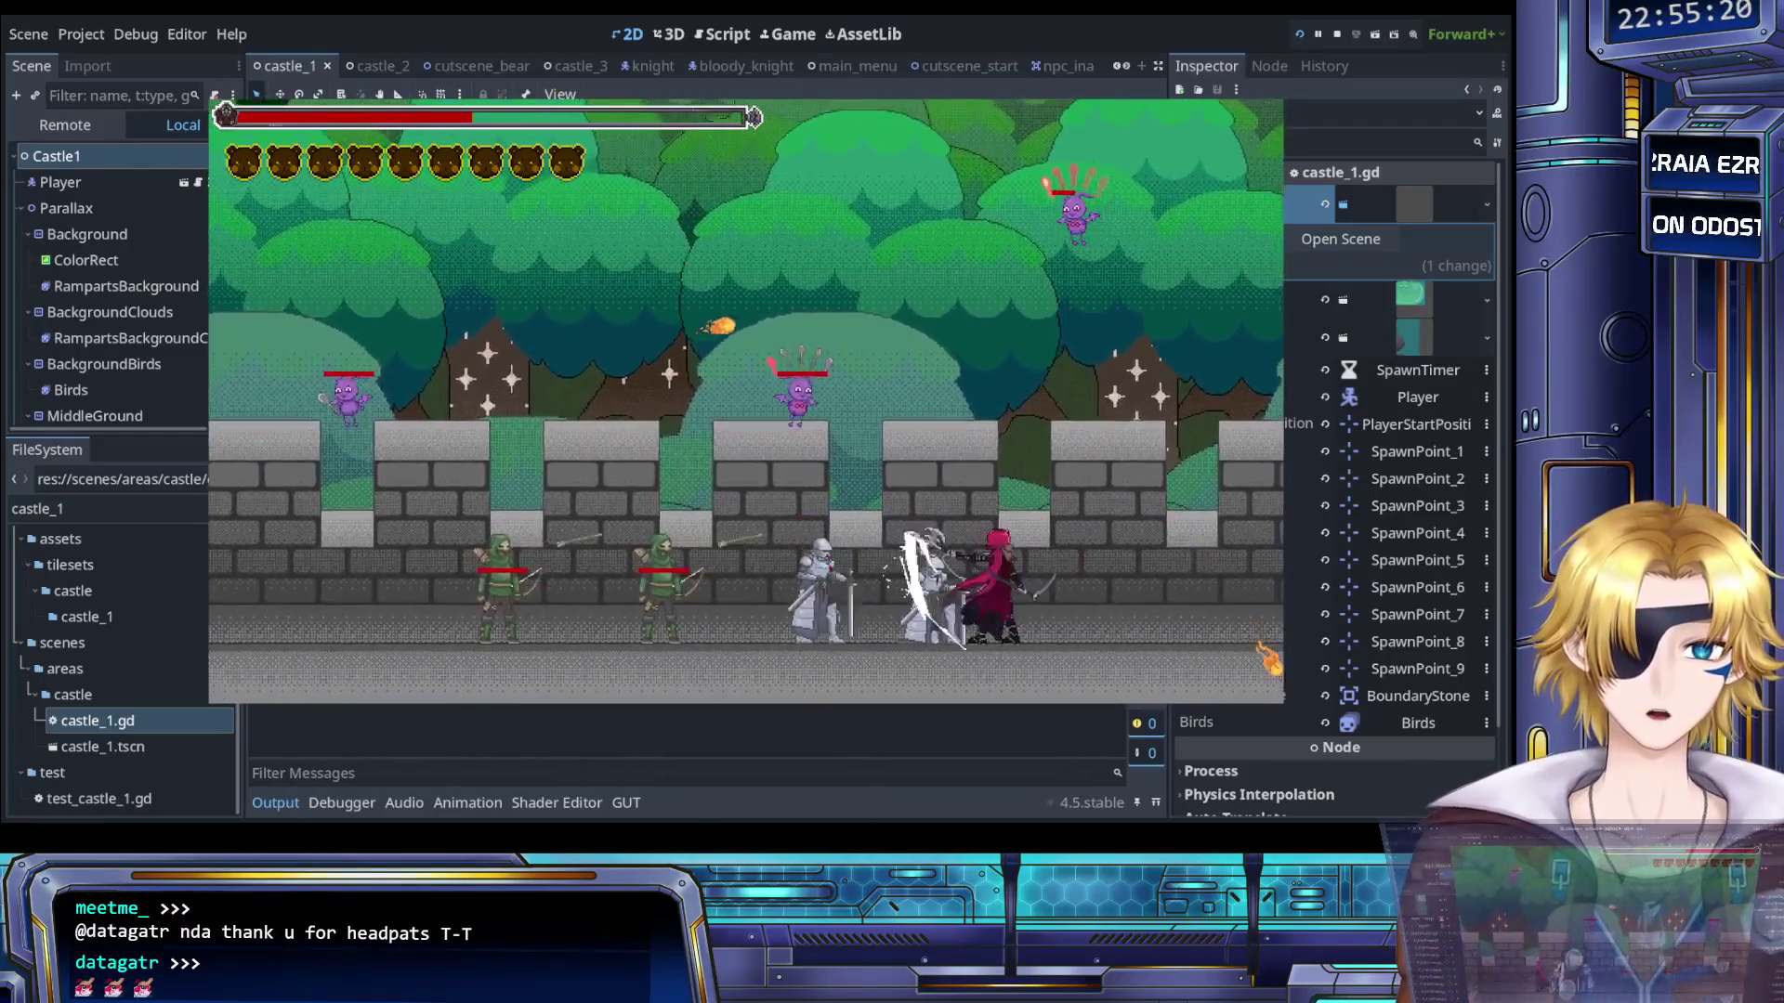
pyautogui.press('Return')
pyautogui.scroll(-9, 808, 232)
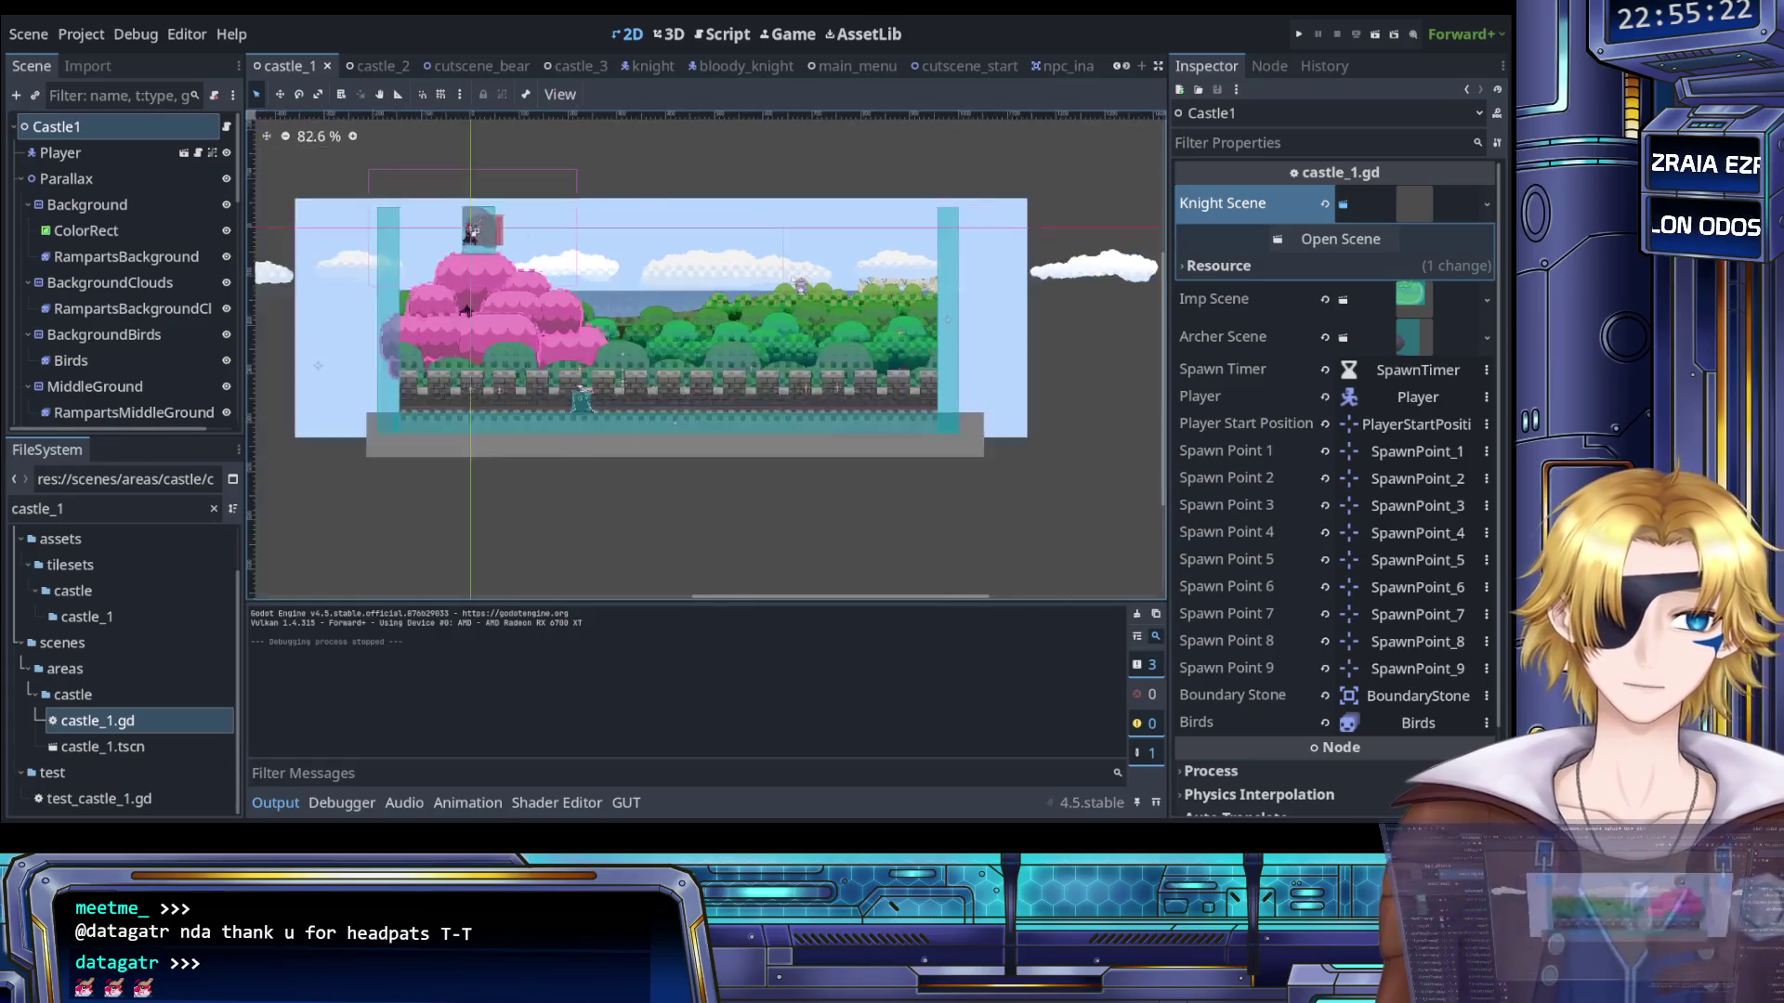
# - Select BackgroundClouds under Parallax and nudge its scroll offset x to about -87
pyautogui.click(121, 153)
pyautogui.click(101, 178)
pyautogui.scroll(-3, 110, 214)
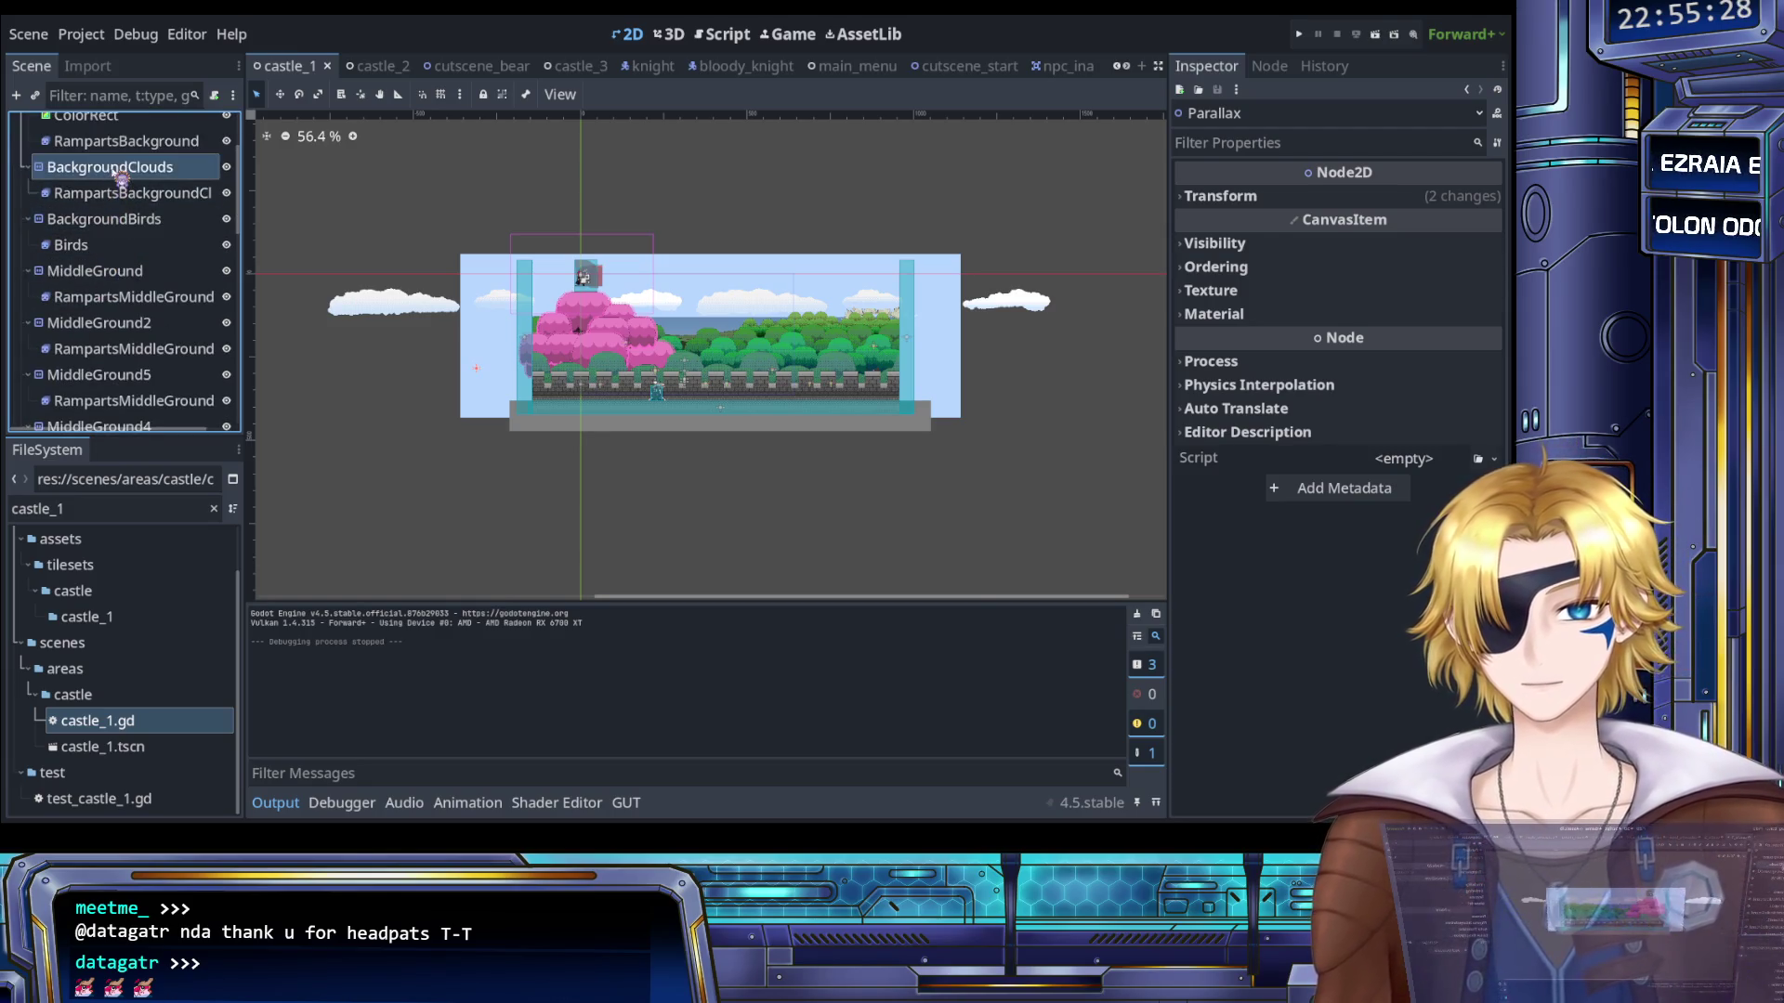
pyautogui.click(109, 167)
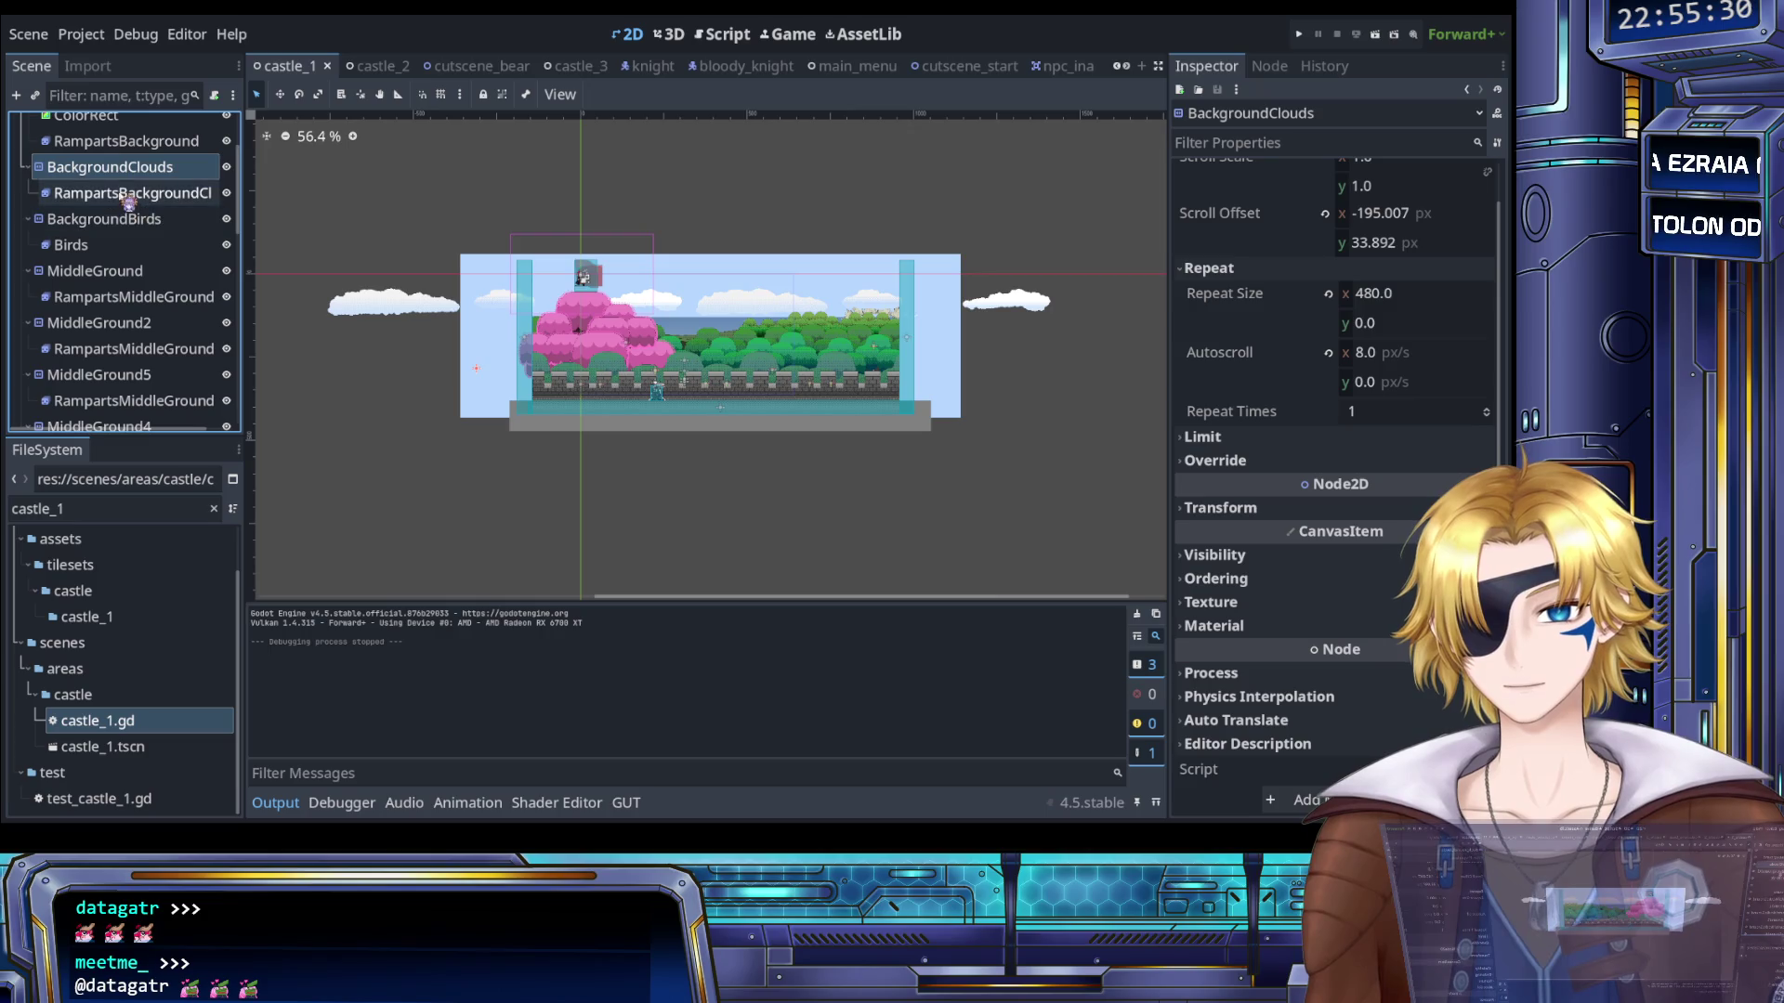
pyautogui.scroll(4, 779, 249)
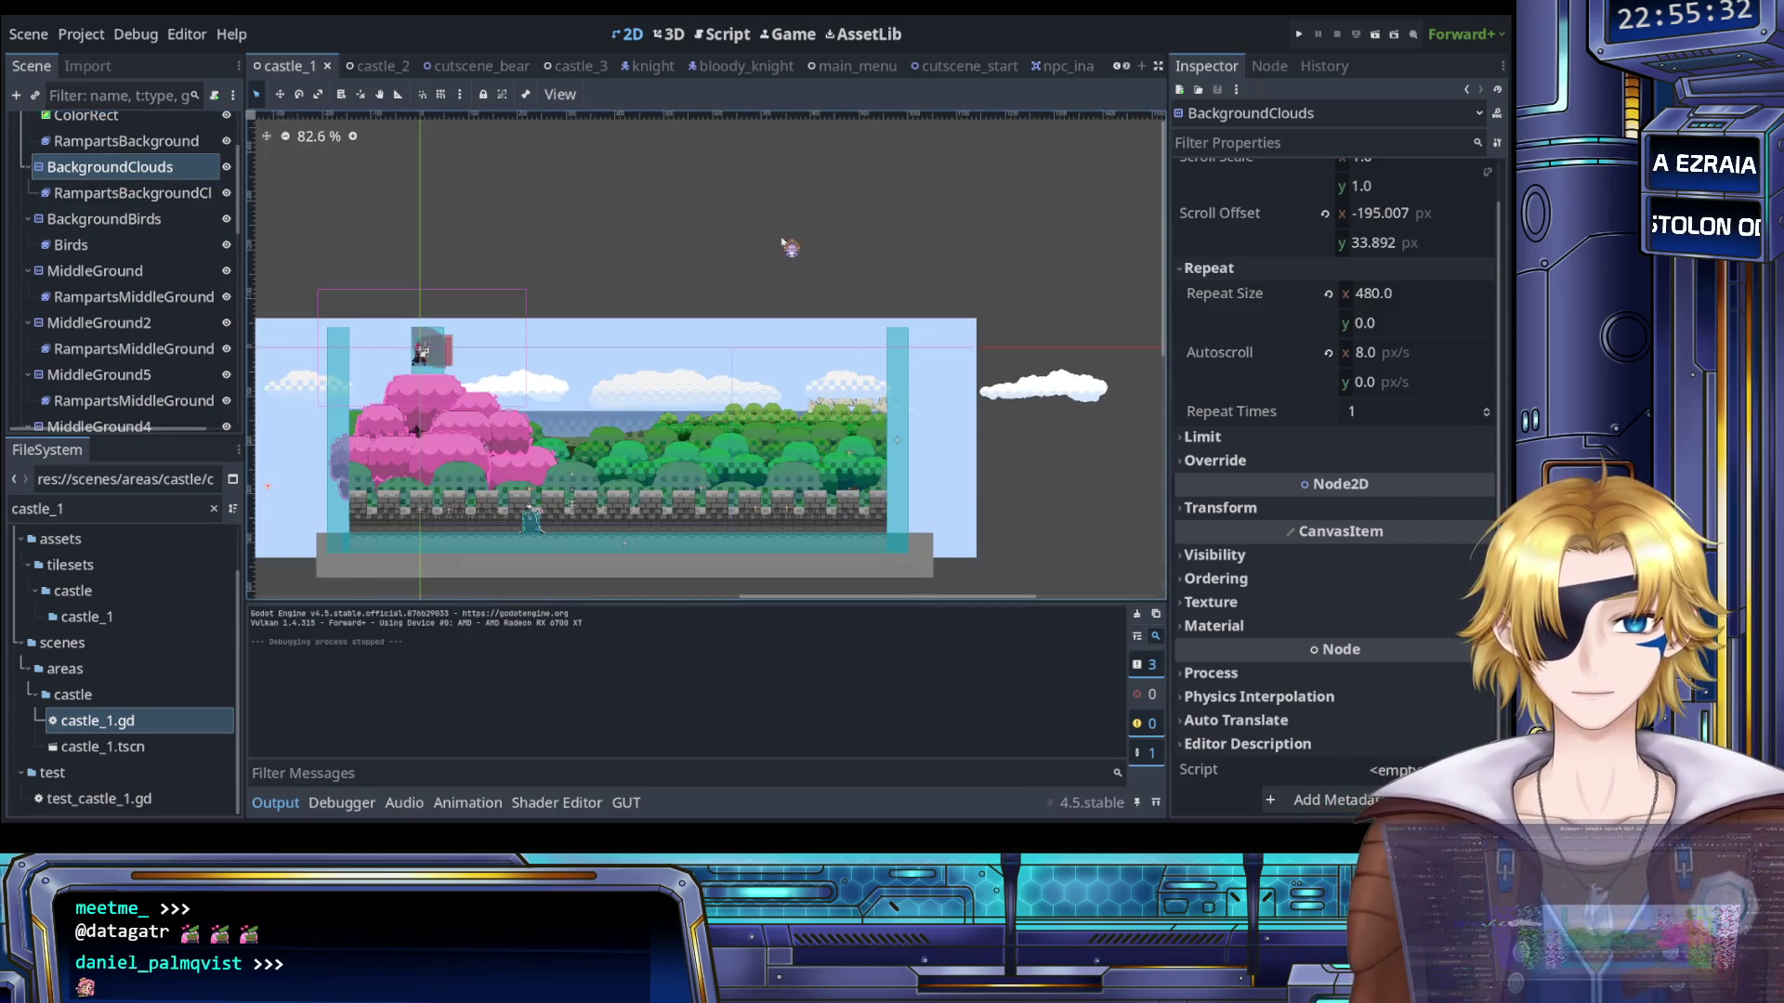
pyautogui.press('Right')
pyautogui.press('Right')
pyautogui.press('Right')
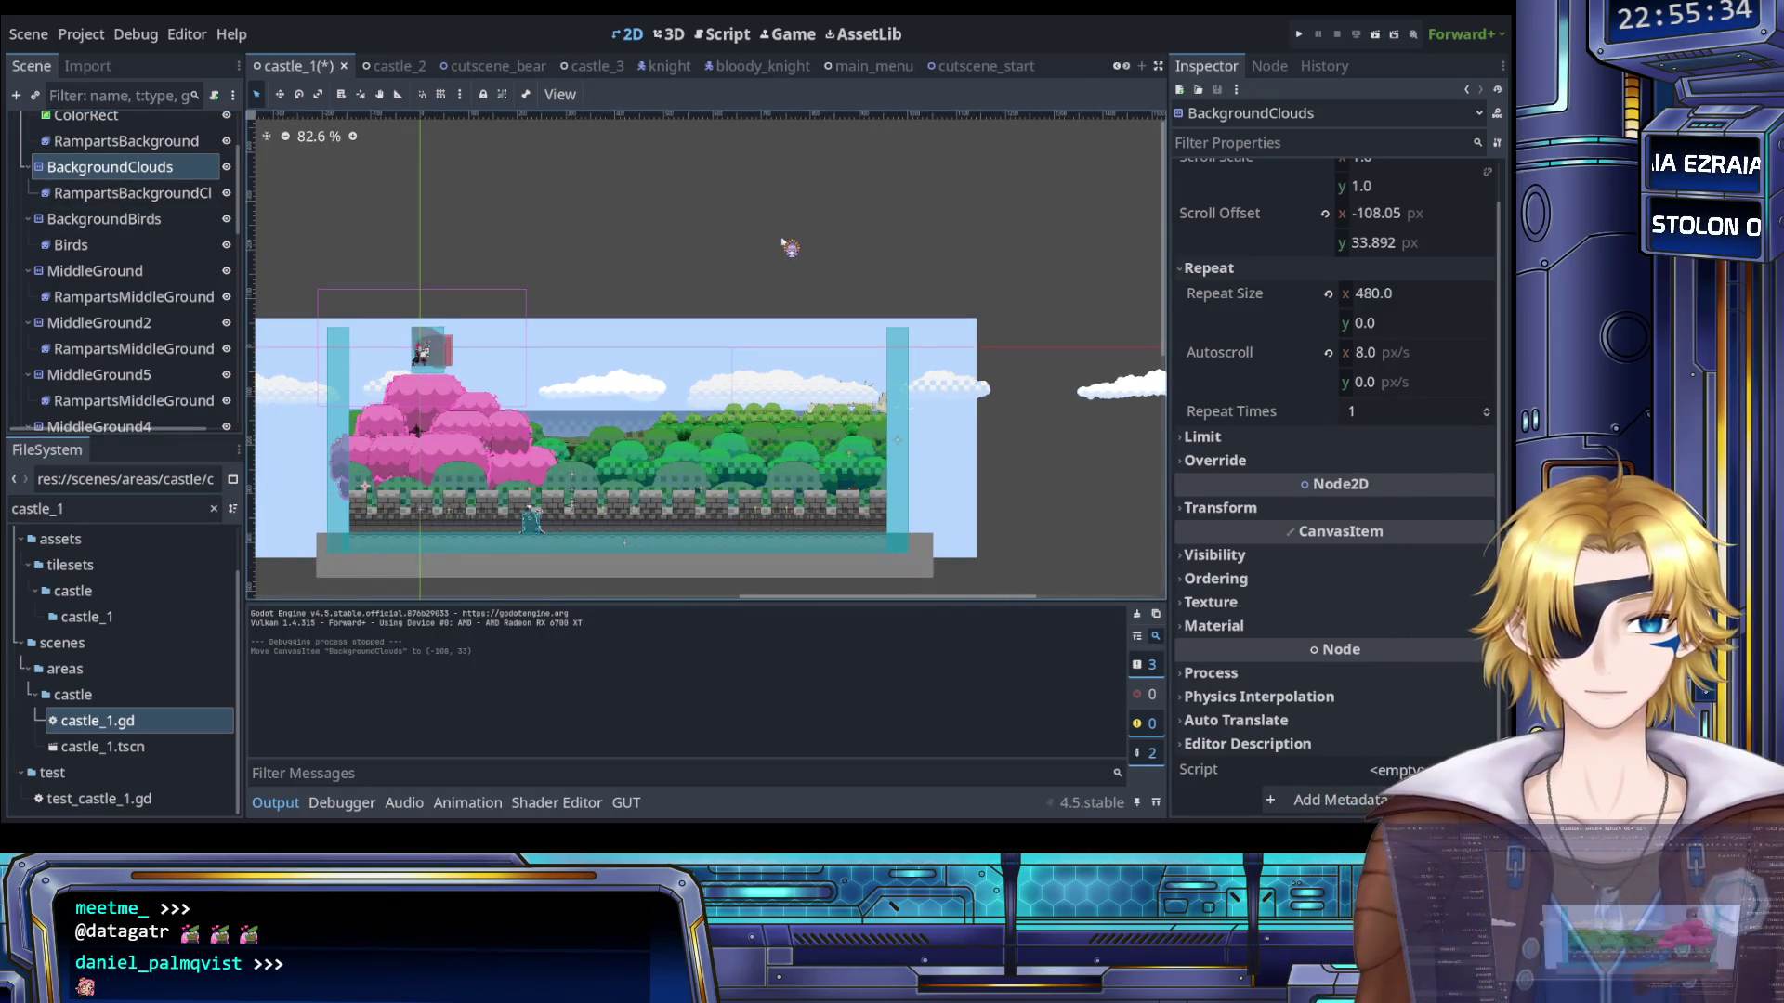
# - Save castle_1, launch the game and start from its main menu
pyautogui.hotkey('ctrl', 's')
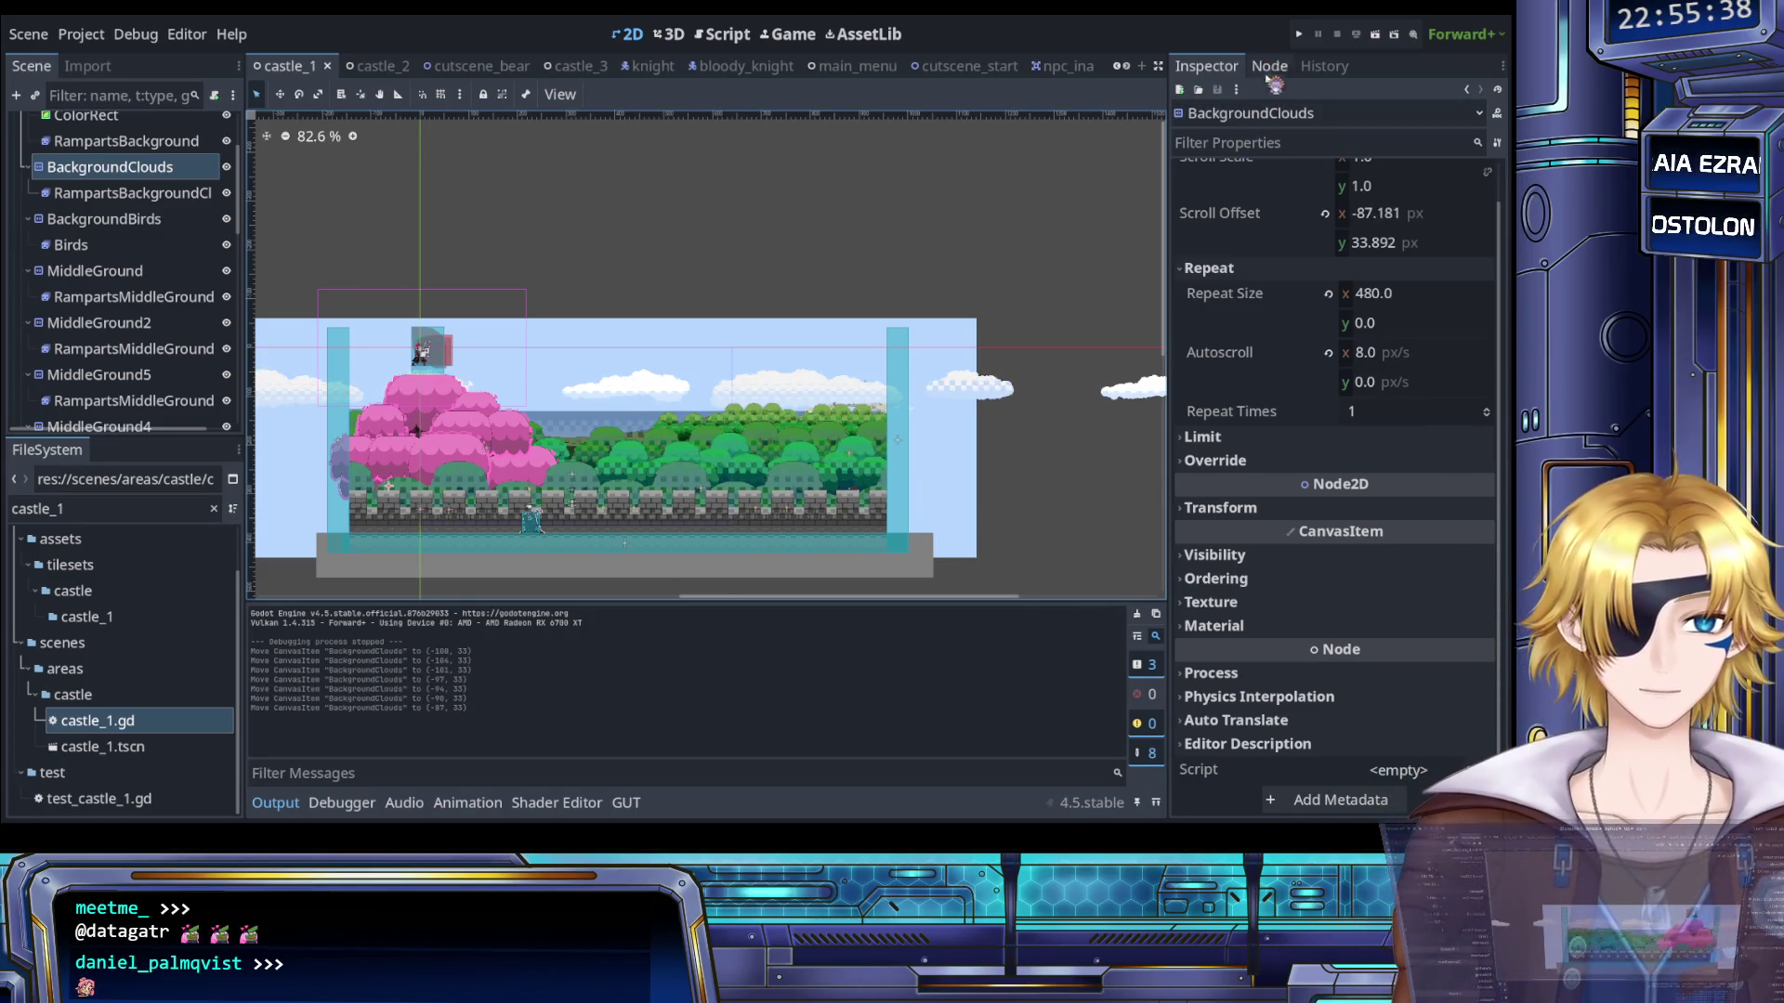
pyautogui.click(1299, 36)
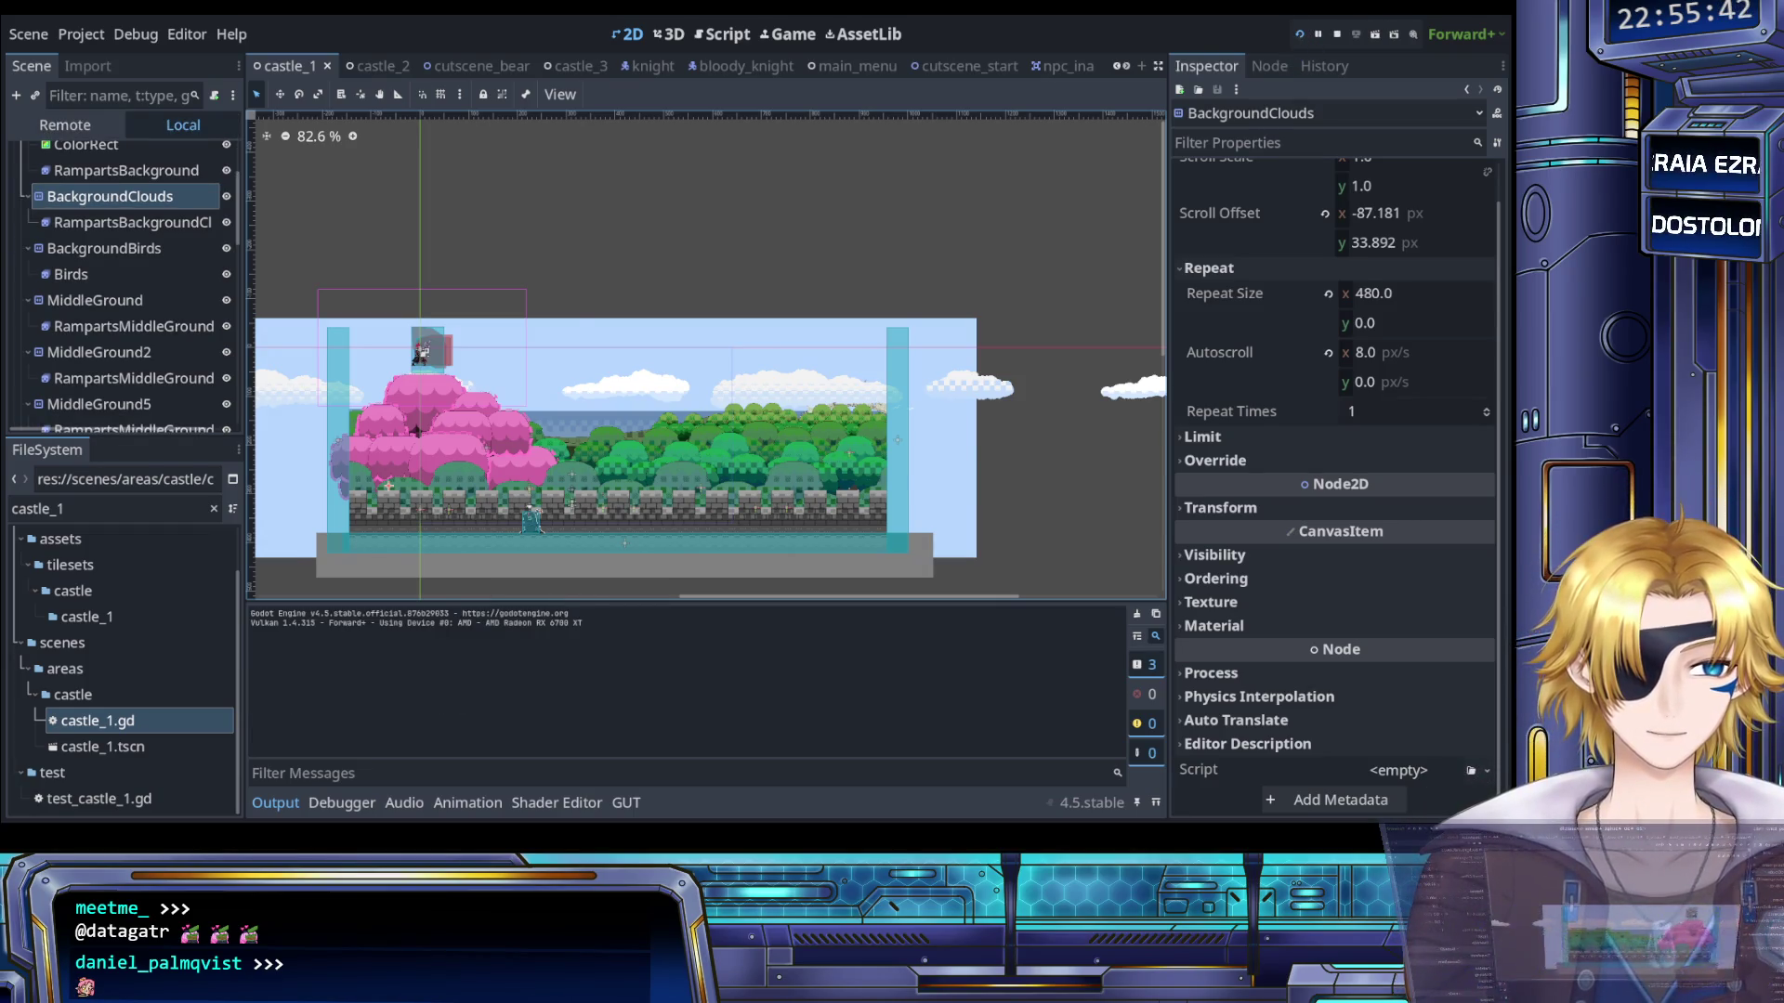
pyautogui.press('Return')
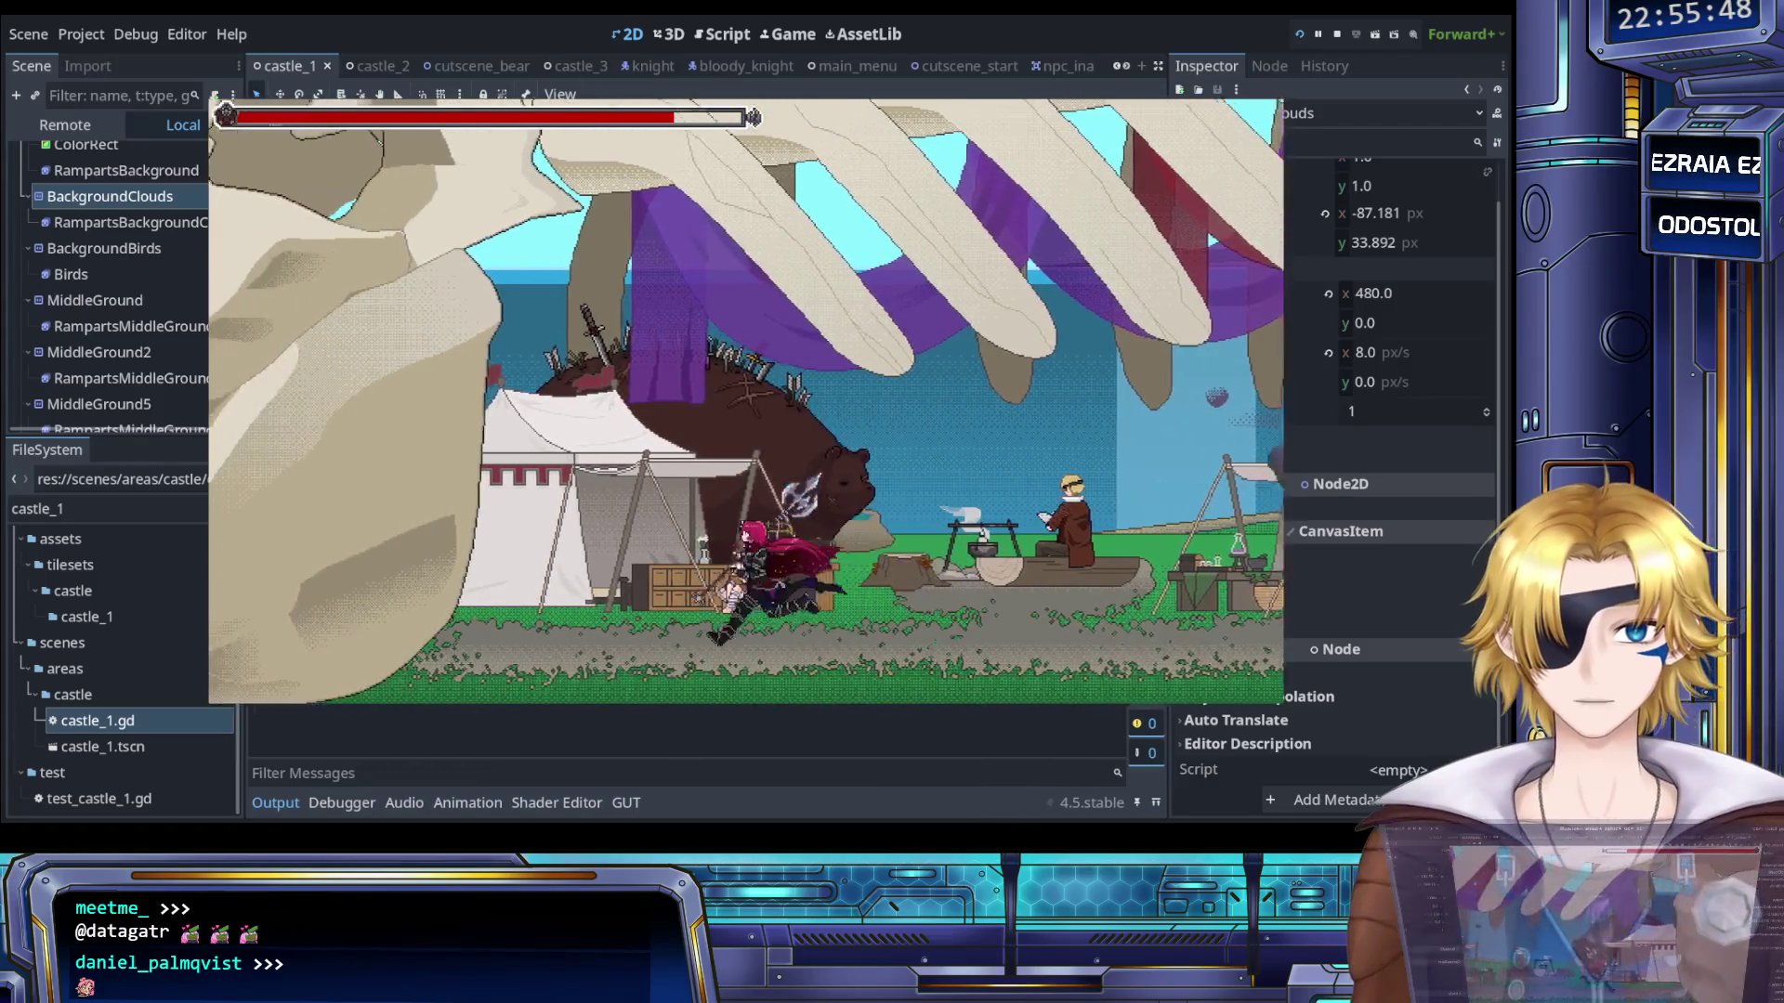
# - Skip the camp dialogue, run left, and select Ramparts in level select to load it
pyautogui.press('Return')
pyautogui.press('Return')
pyautogui.press('Left')
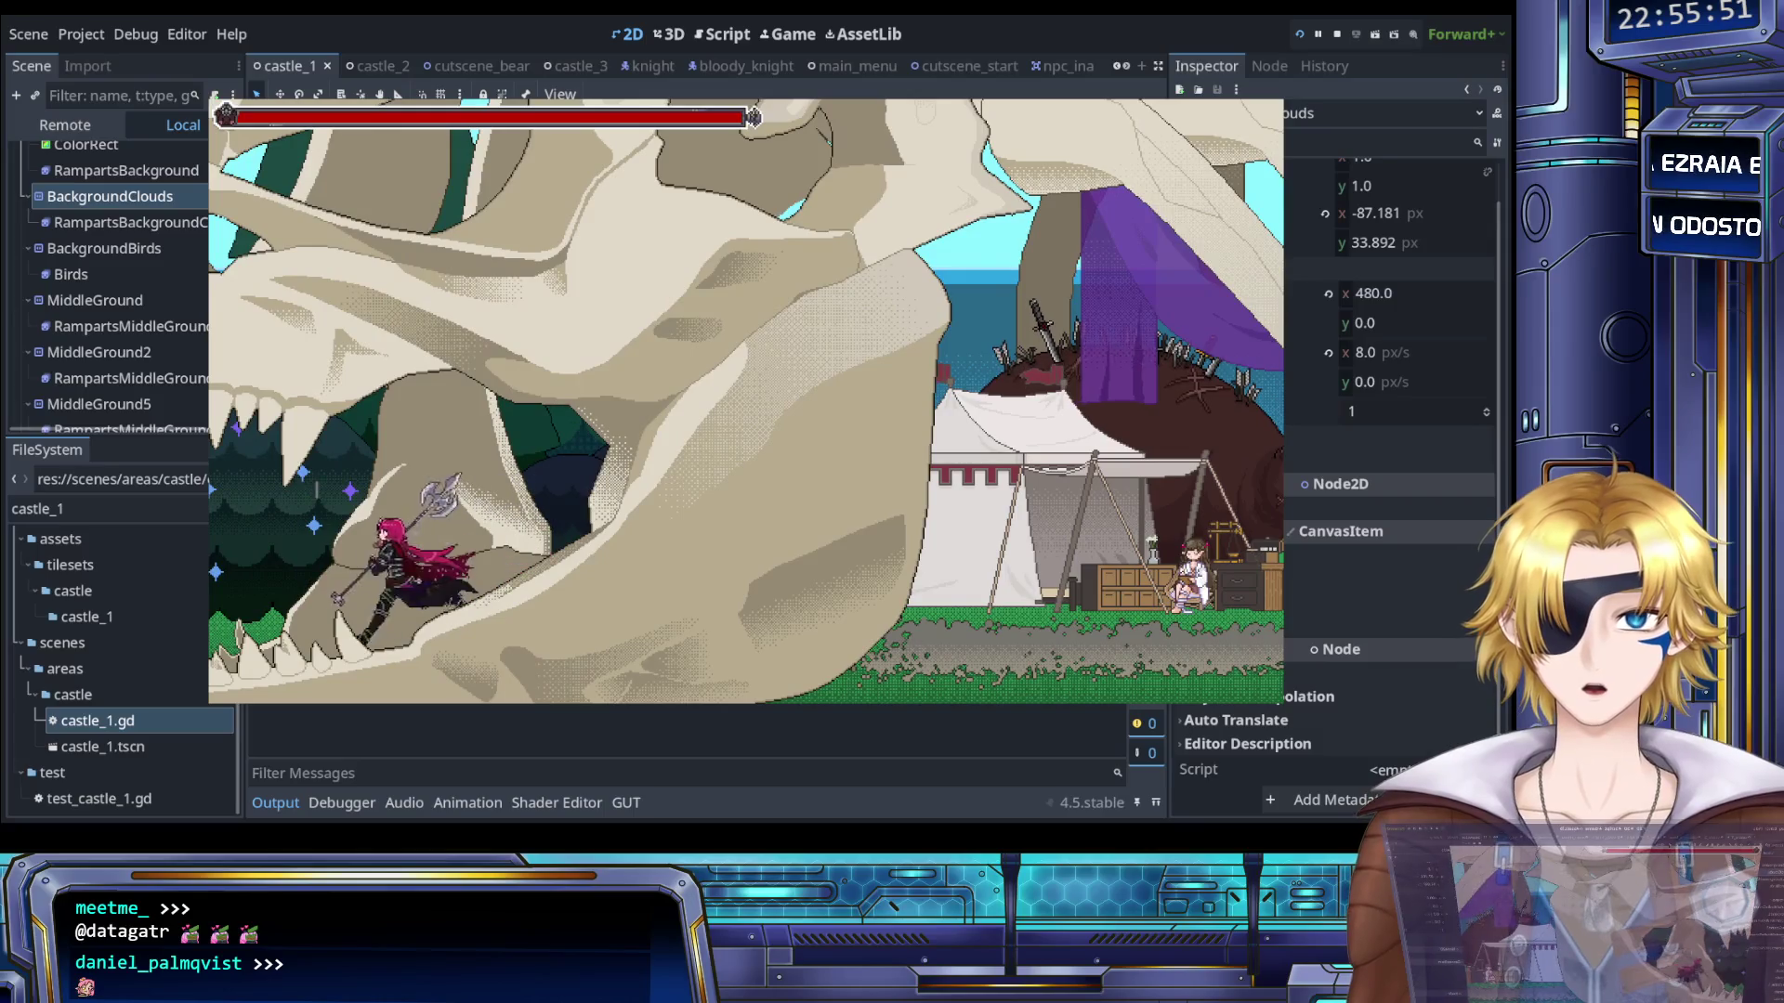
pyautogui.press('Return')
pyautogui.press('Up')
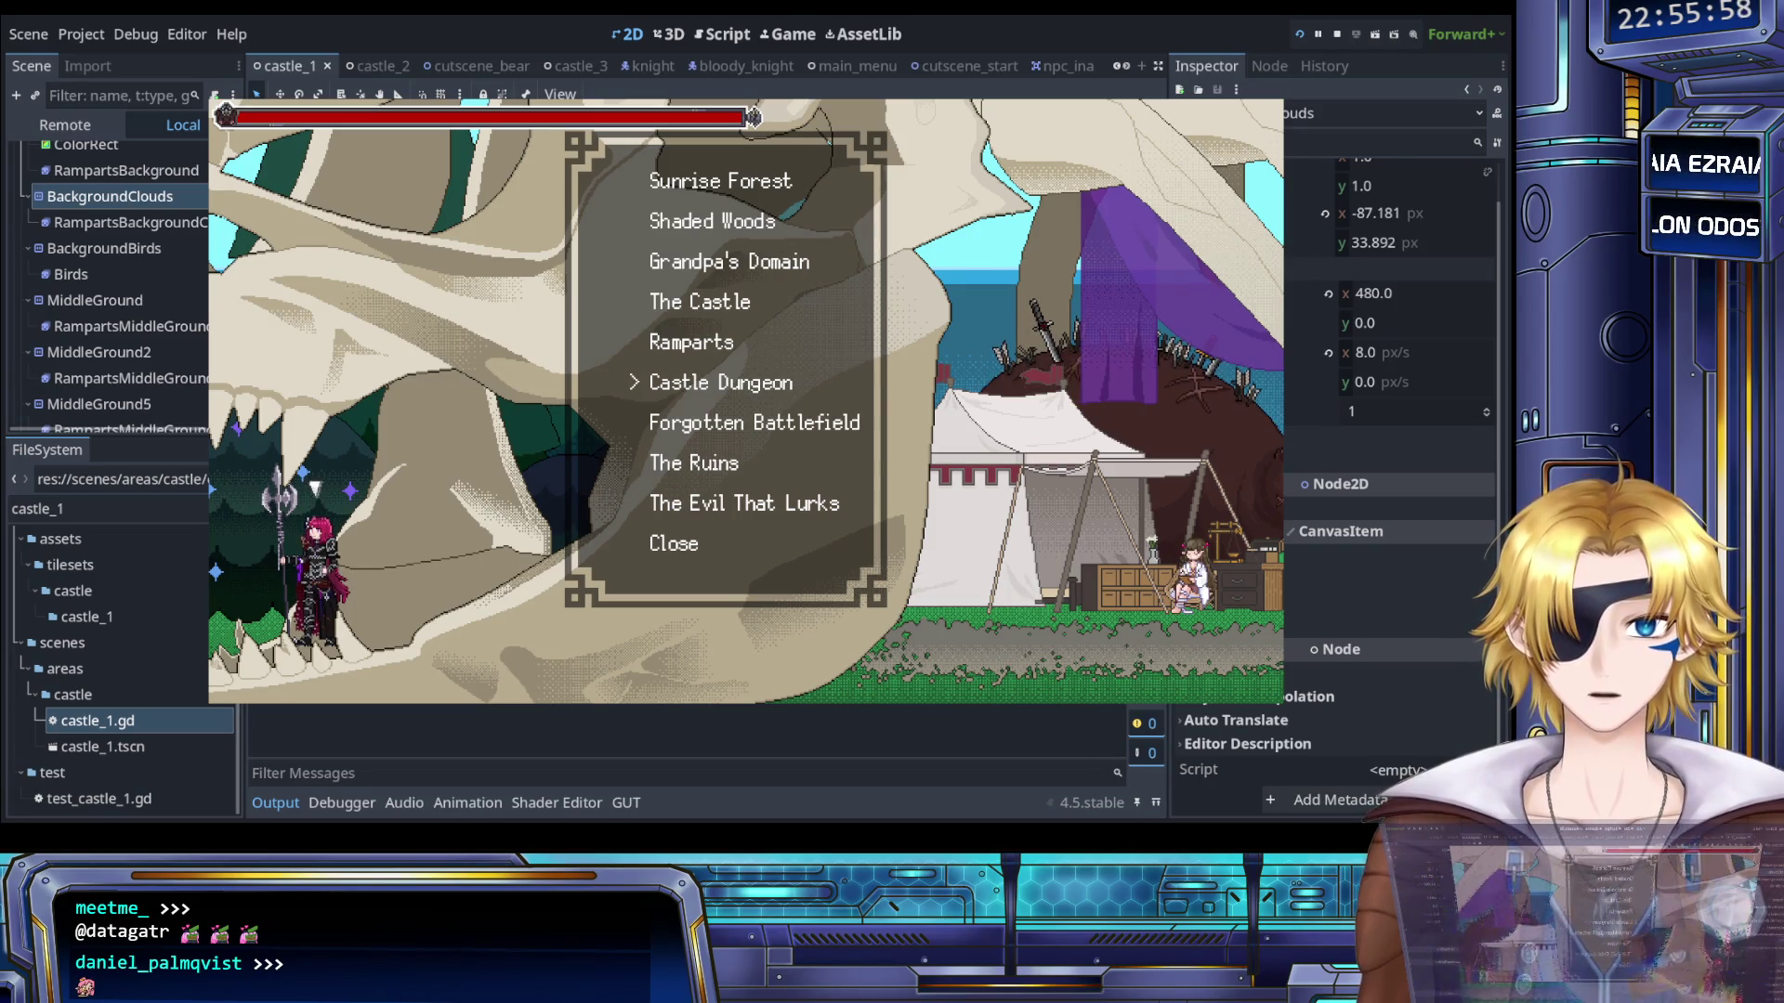
pyautogui.press('Up')
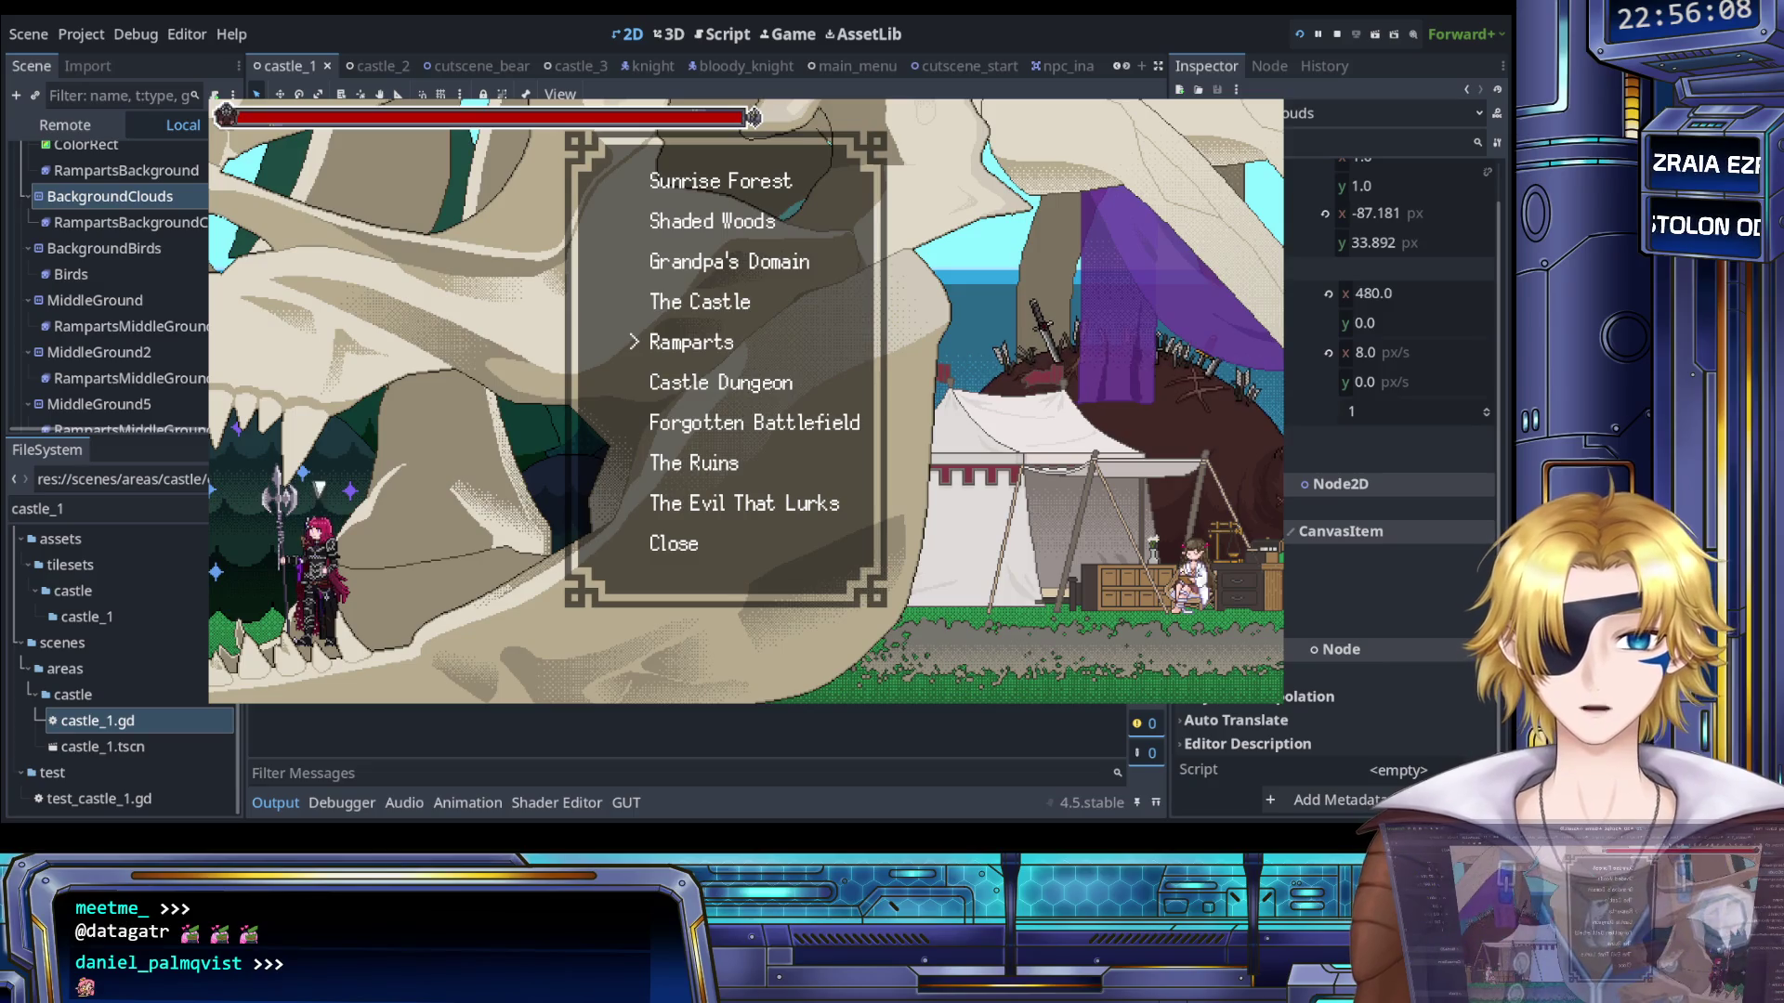
pyautogui.press('Return')
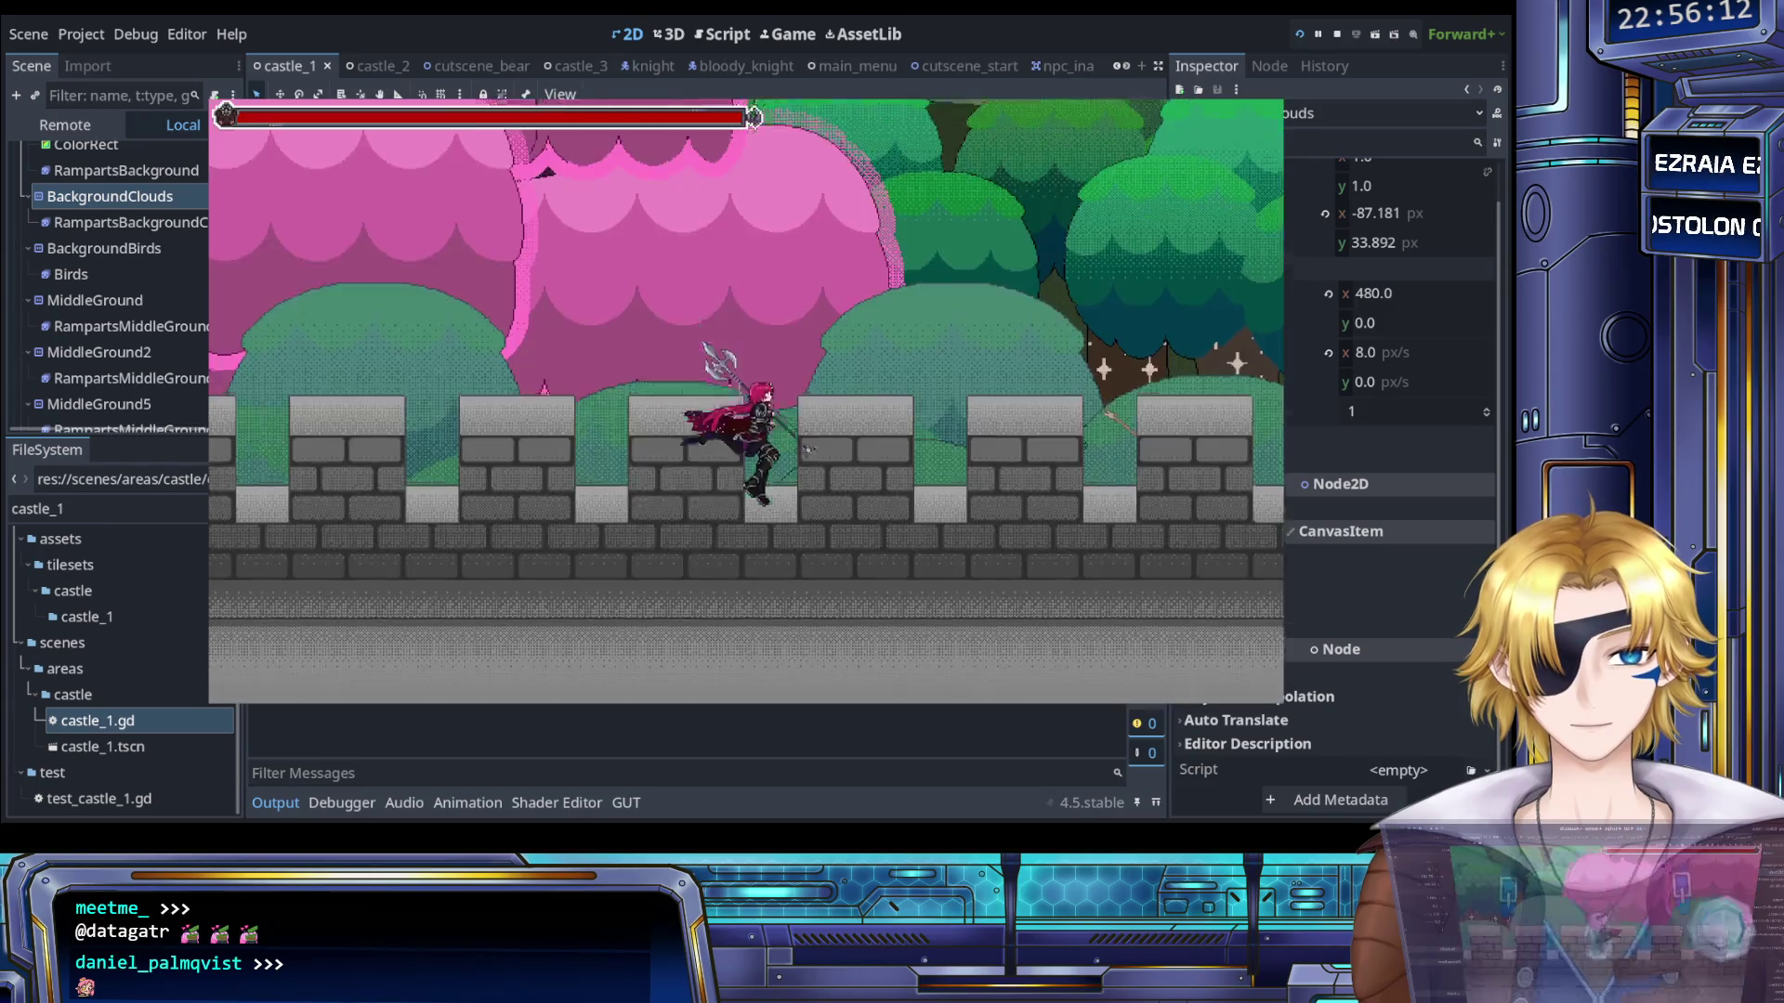
# - Run and jump right along the ramparts and fight the first knights with upward spear swings
pyautogui.press('space')
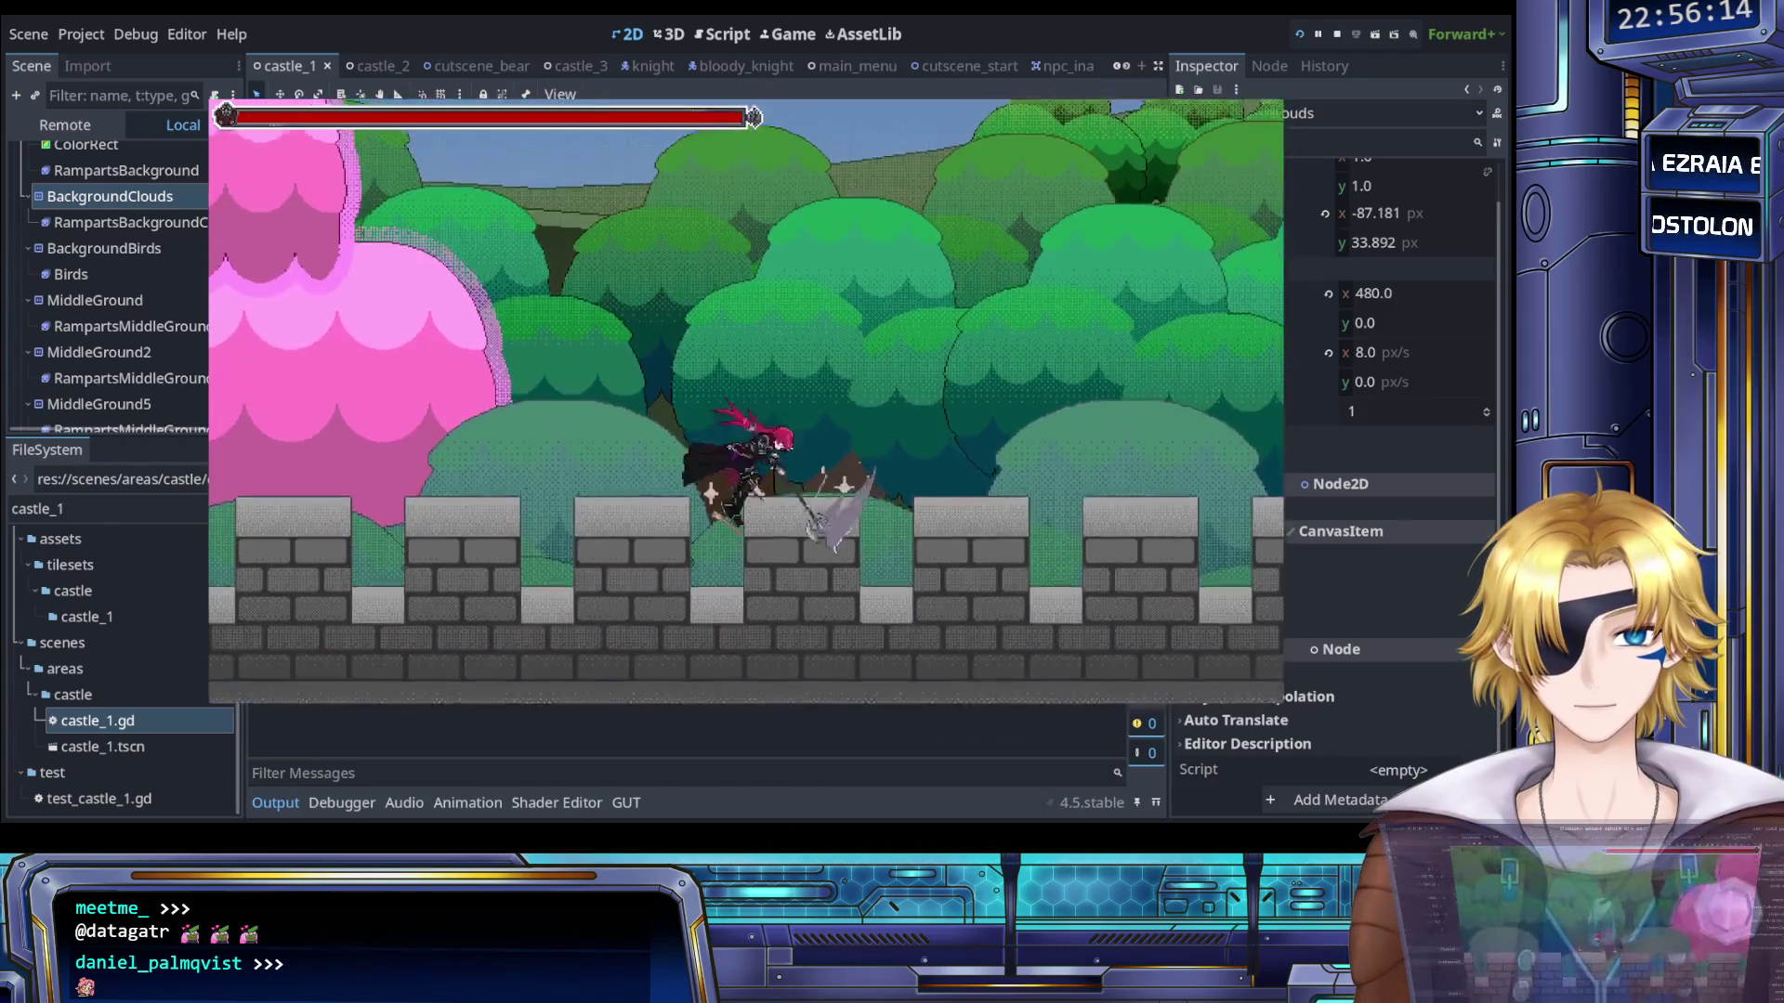
pyautogui.press('Right')
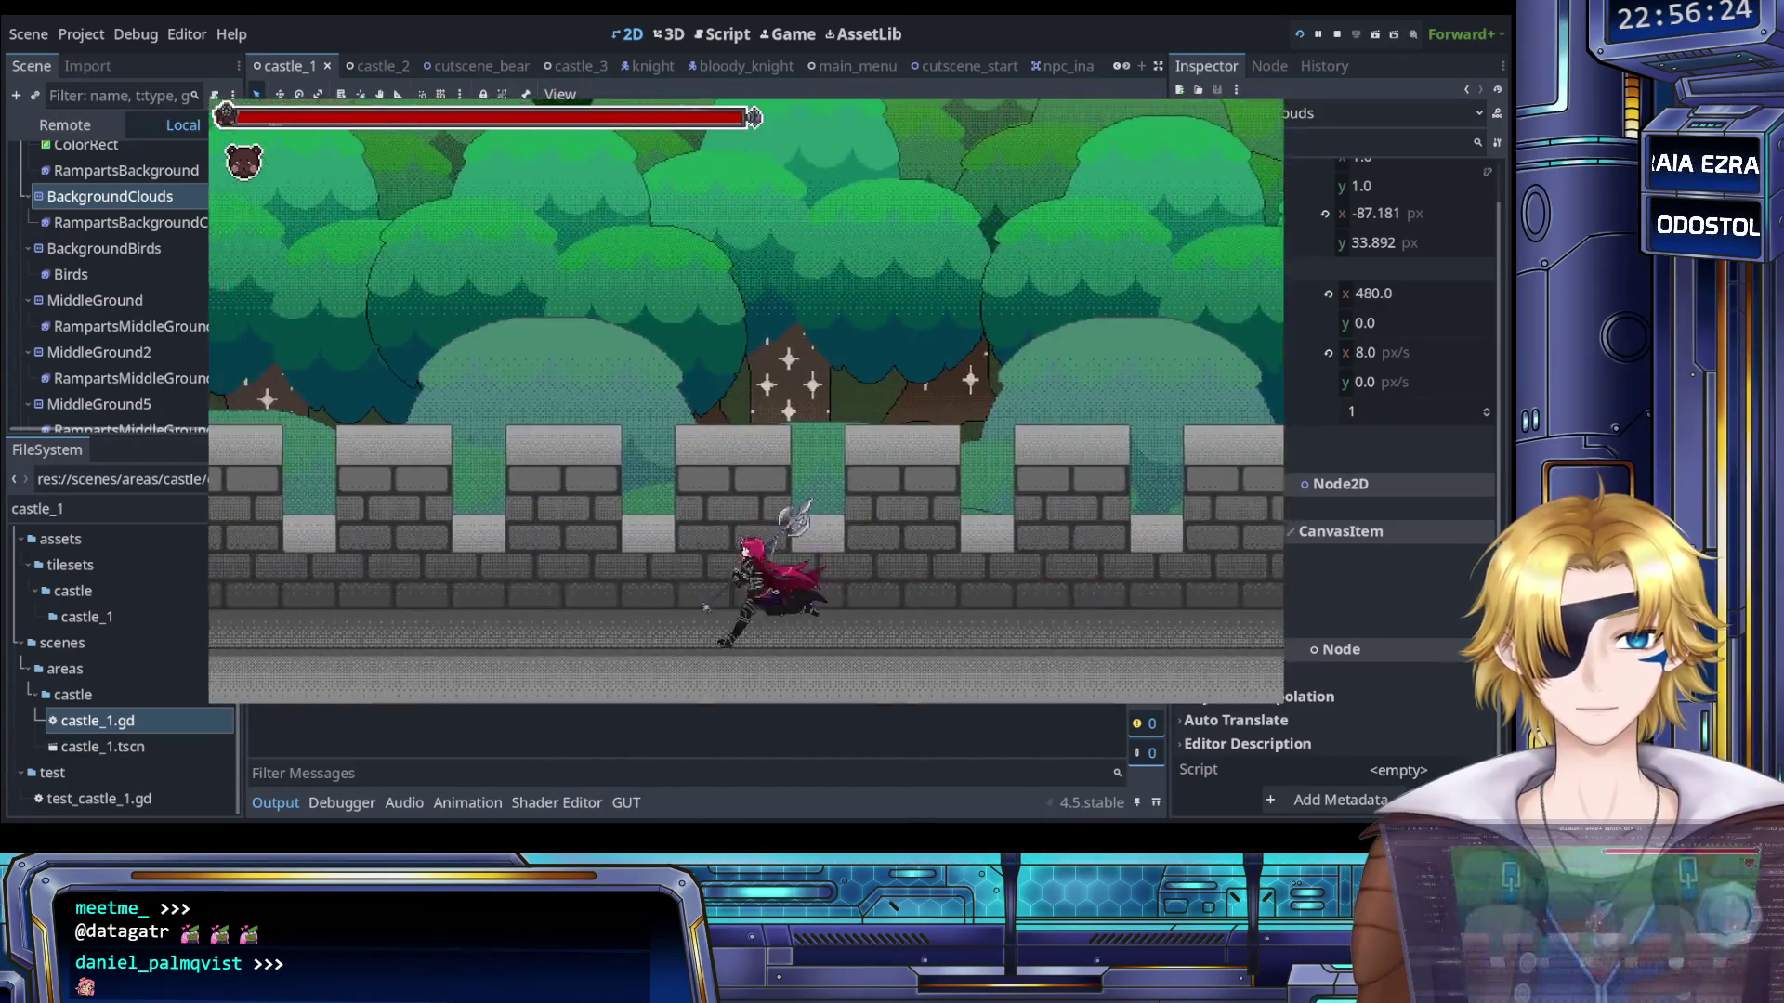
pyautogui.press('Left')
pyautogui.press('Right')
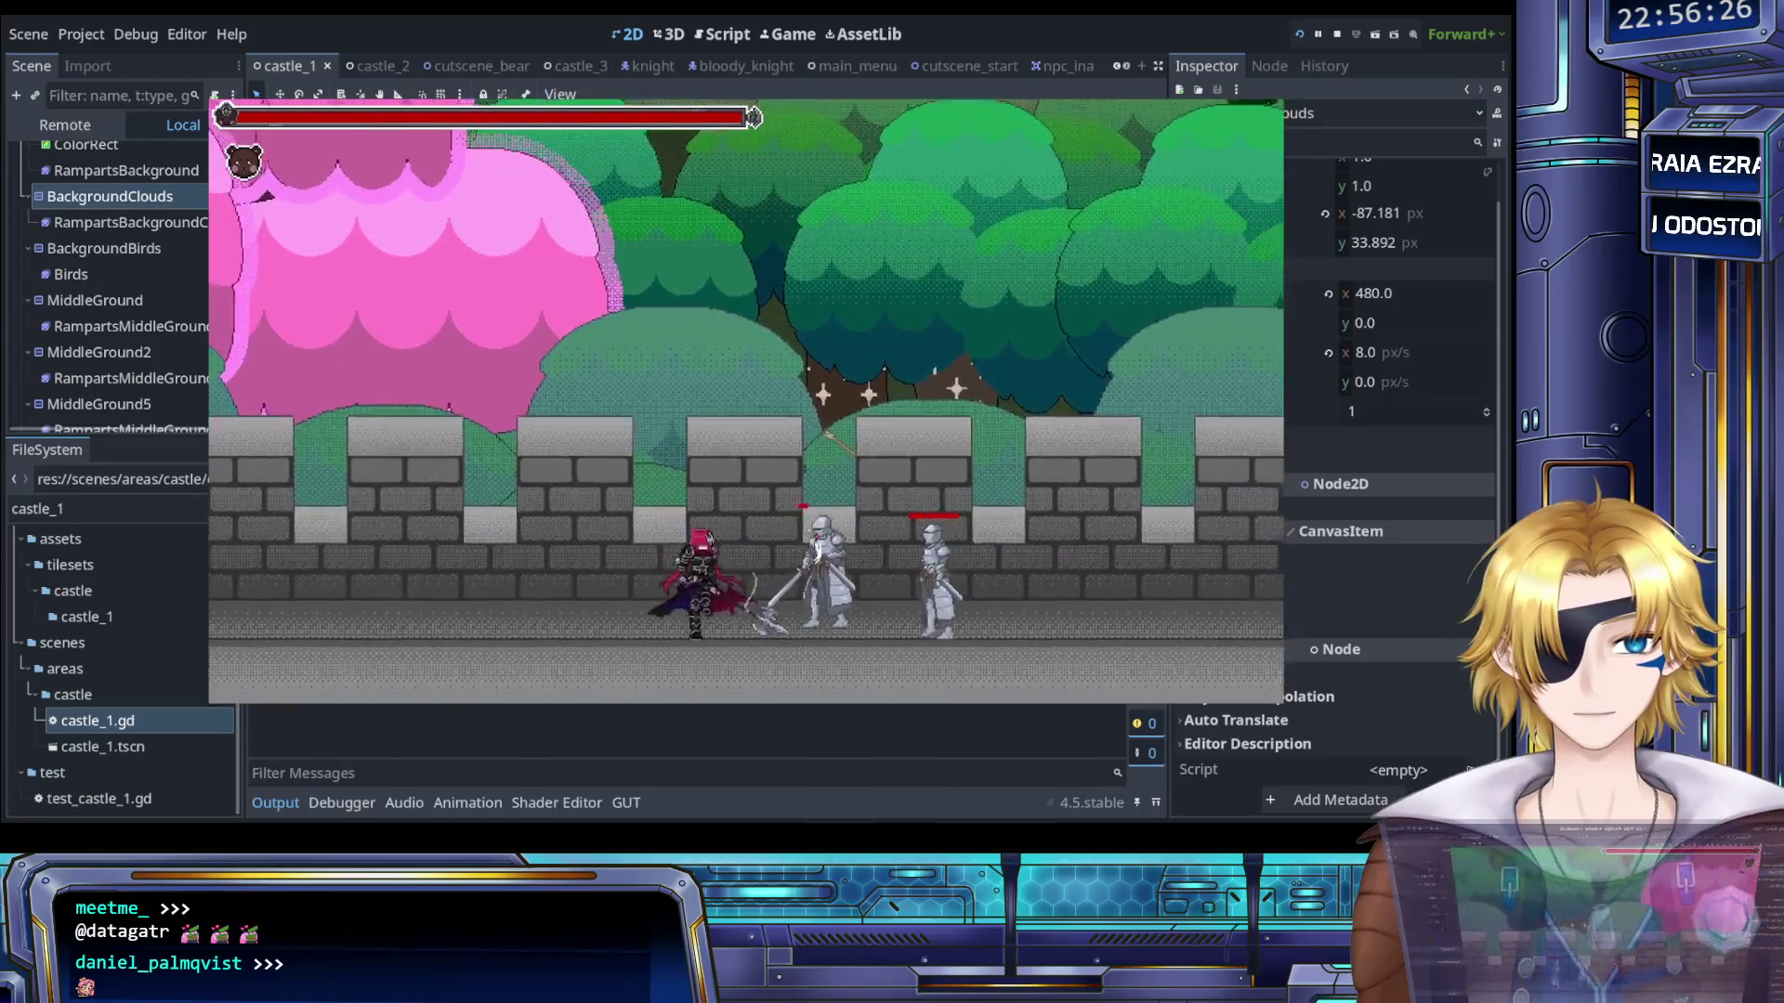
pyautogui.press('Right')
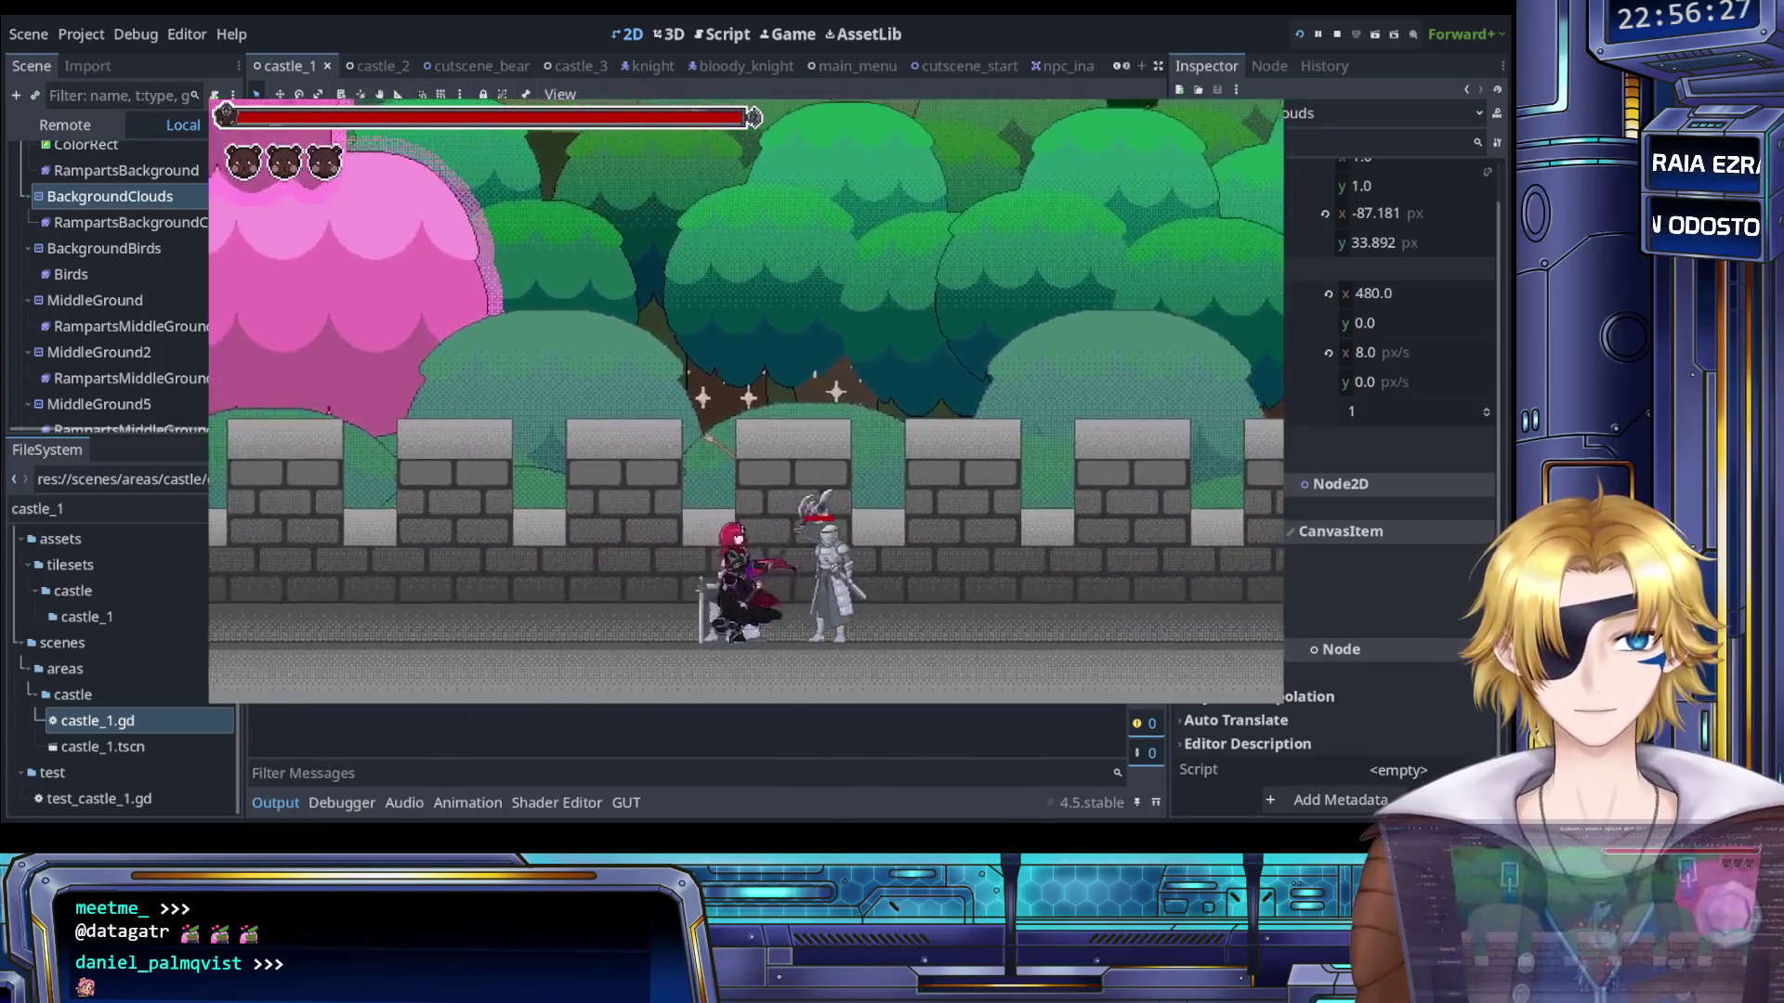
pyautogui.press('Right')
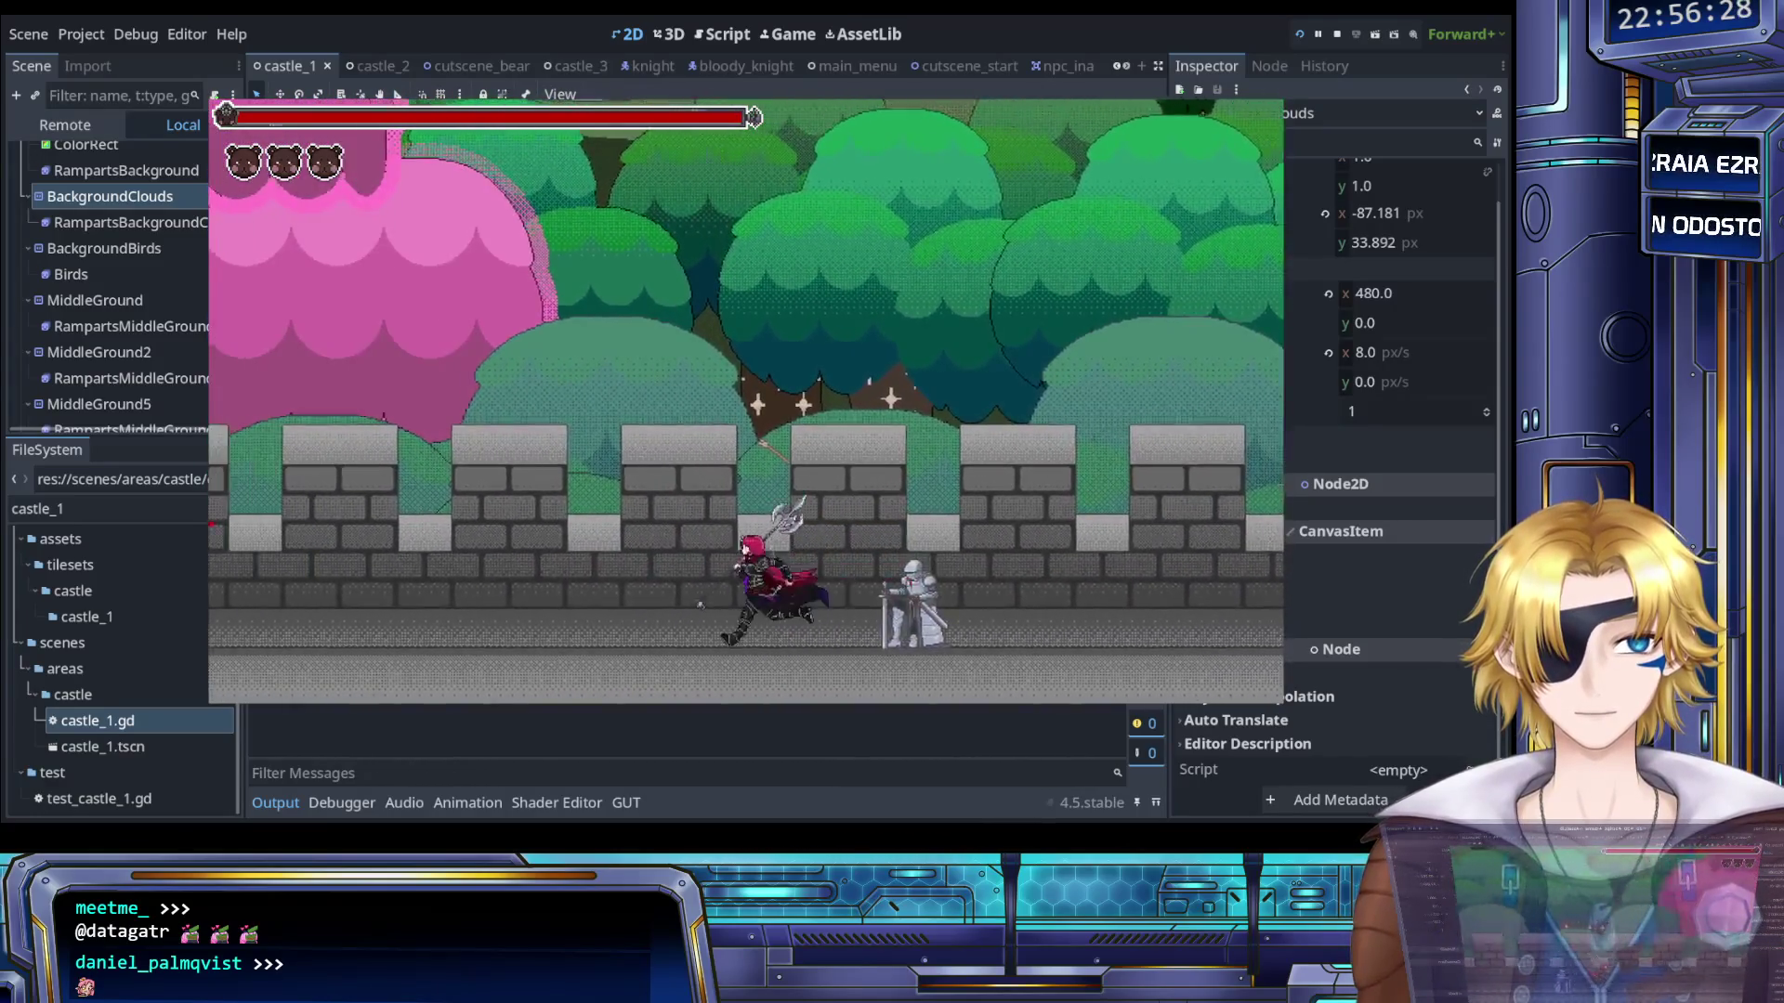
pyautogui.press('Left')
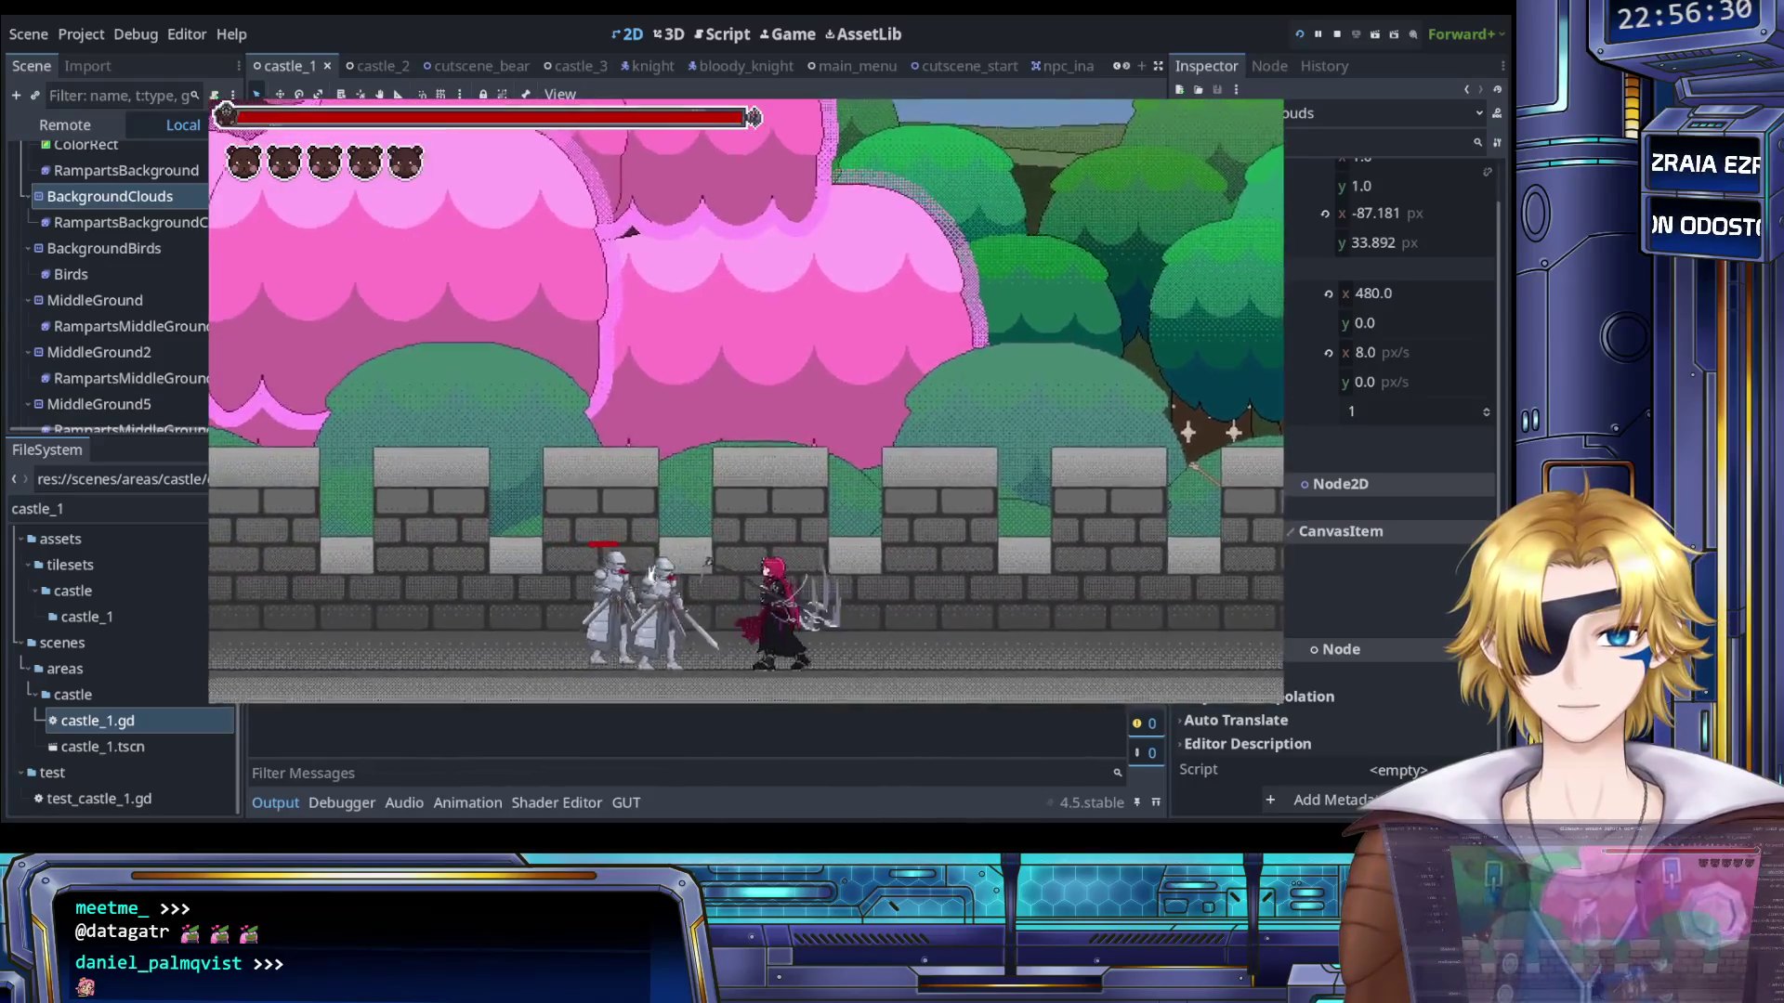
pyautogui.press('Up')
pyautogui.press('Left')
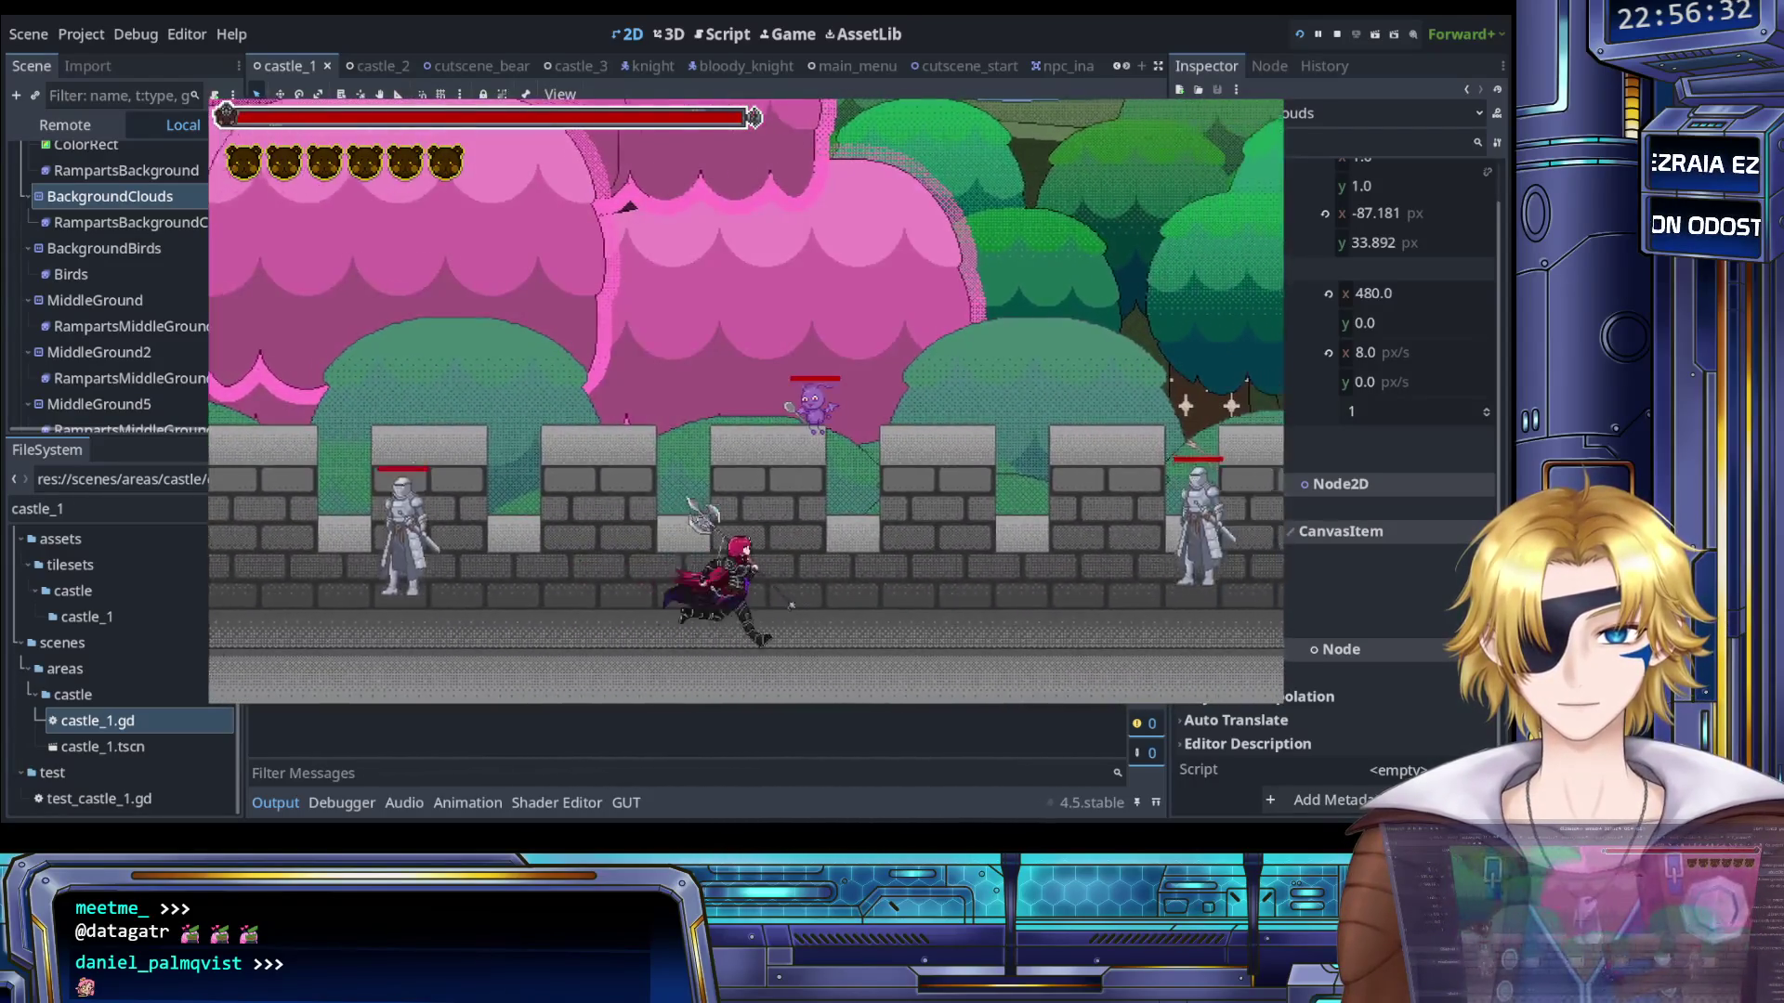
pyautogui.press('Right')
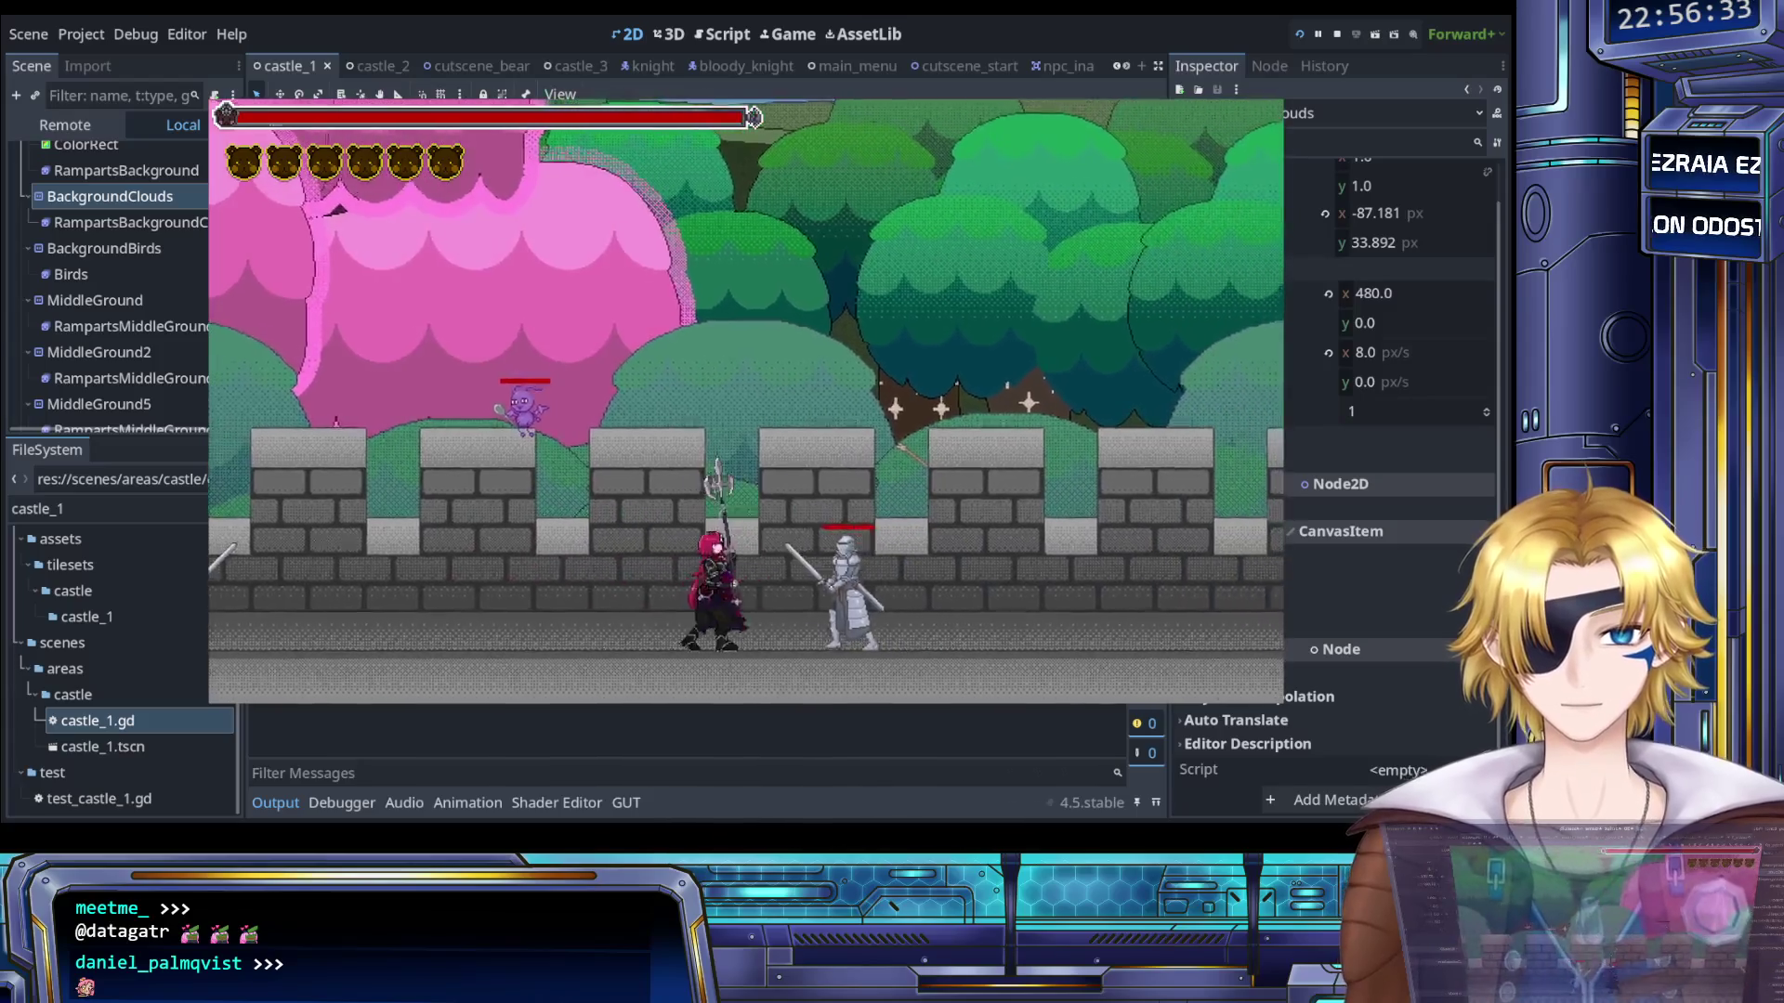
pyautogui.press('Right')
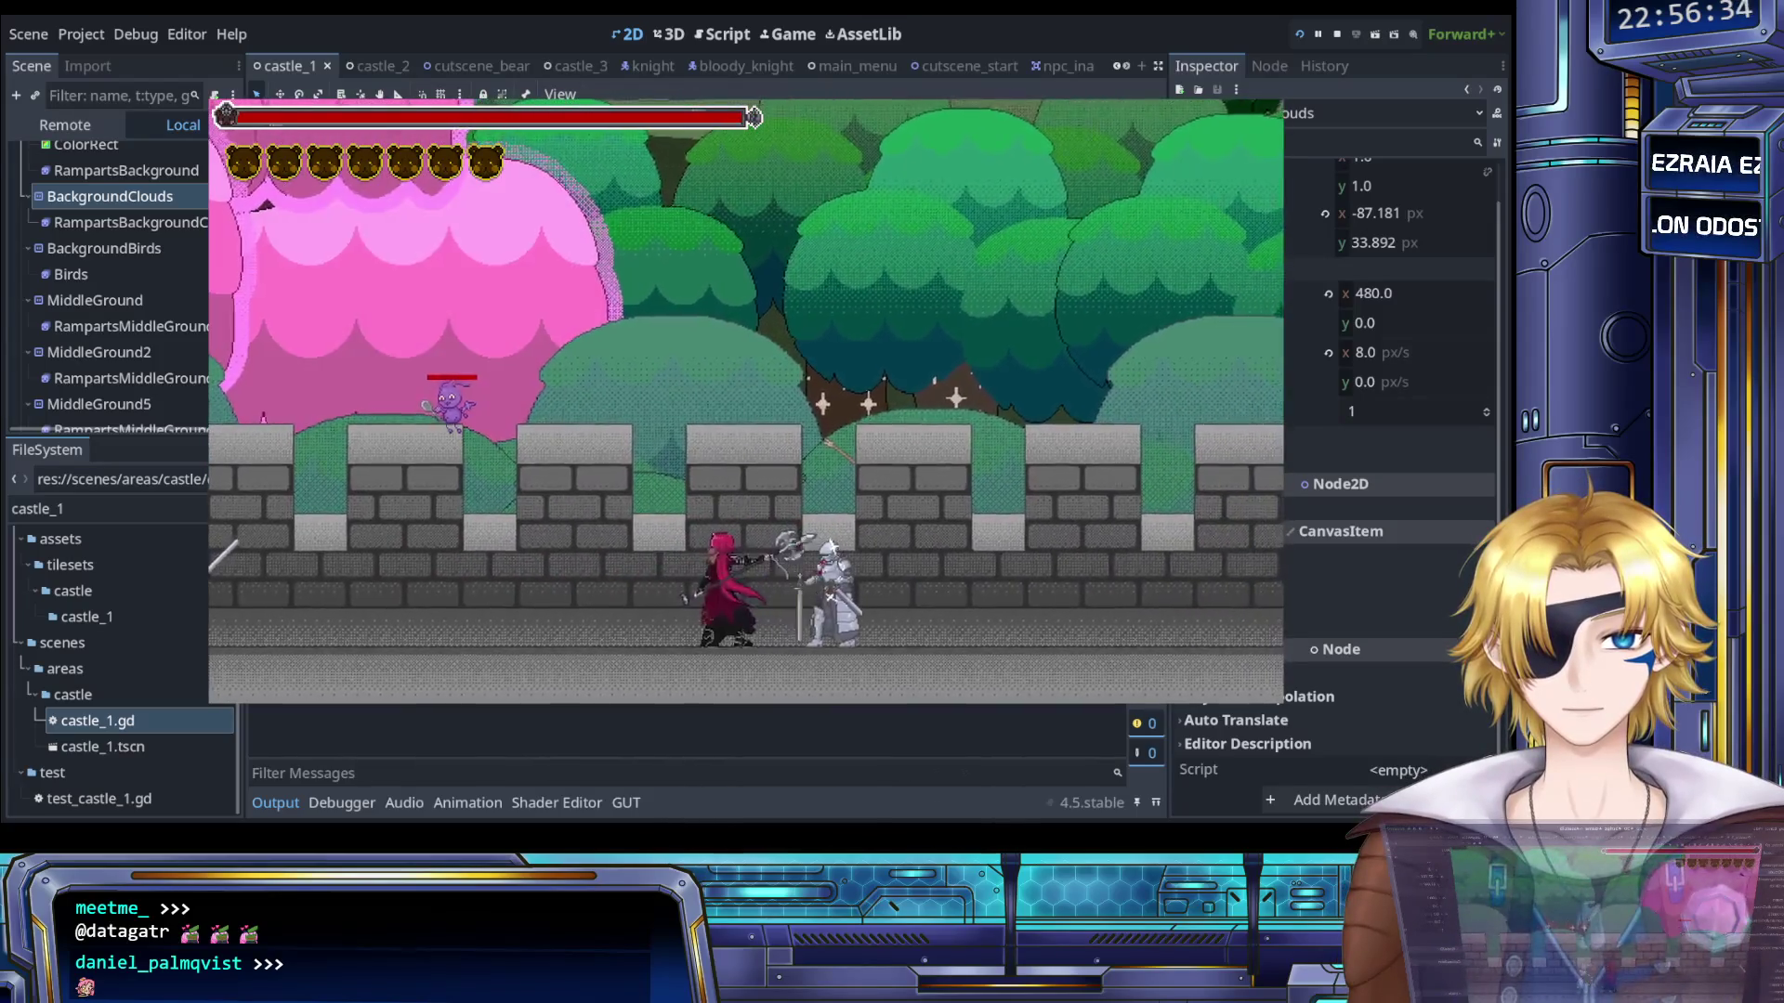
# - Jump onto the rampart wall, thrust the halberd into a knight, and keep advancing right
pyautogui.press('space')
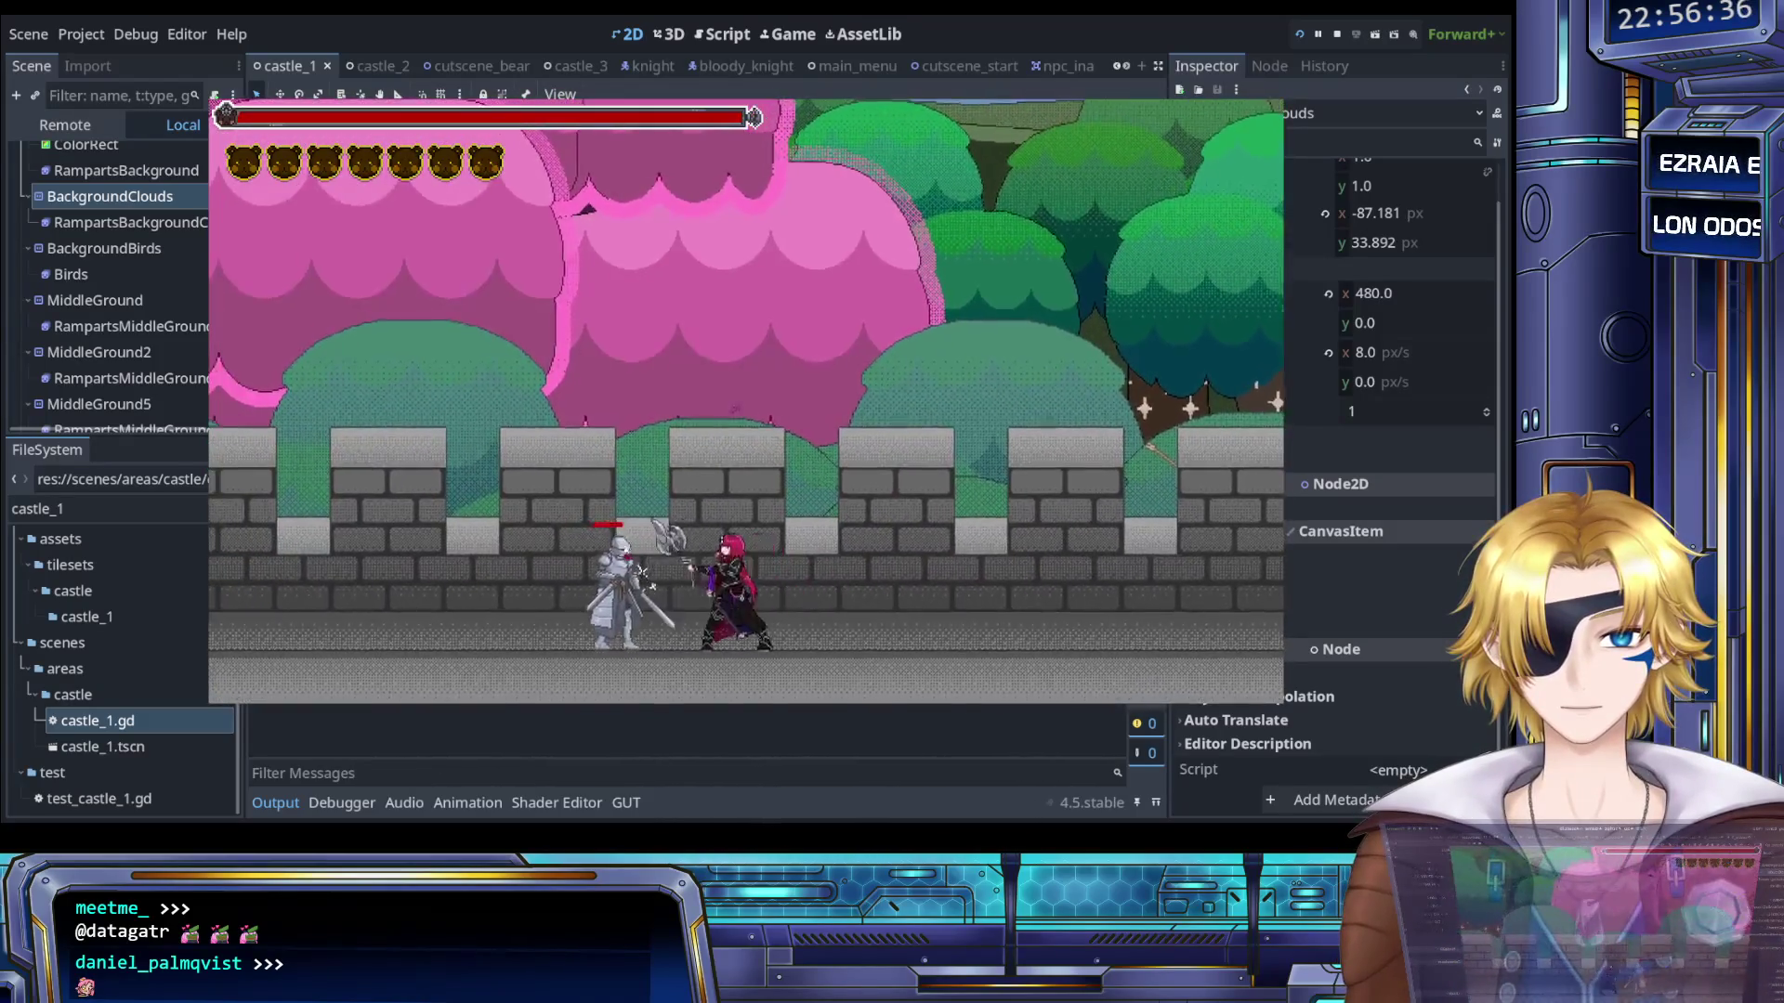
pyautogui.press('Left')
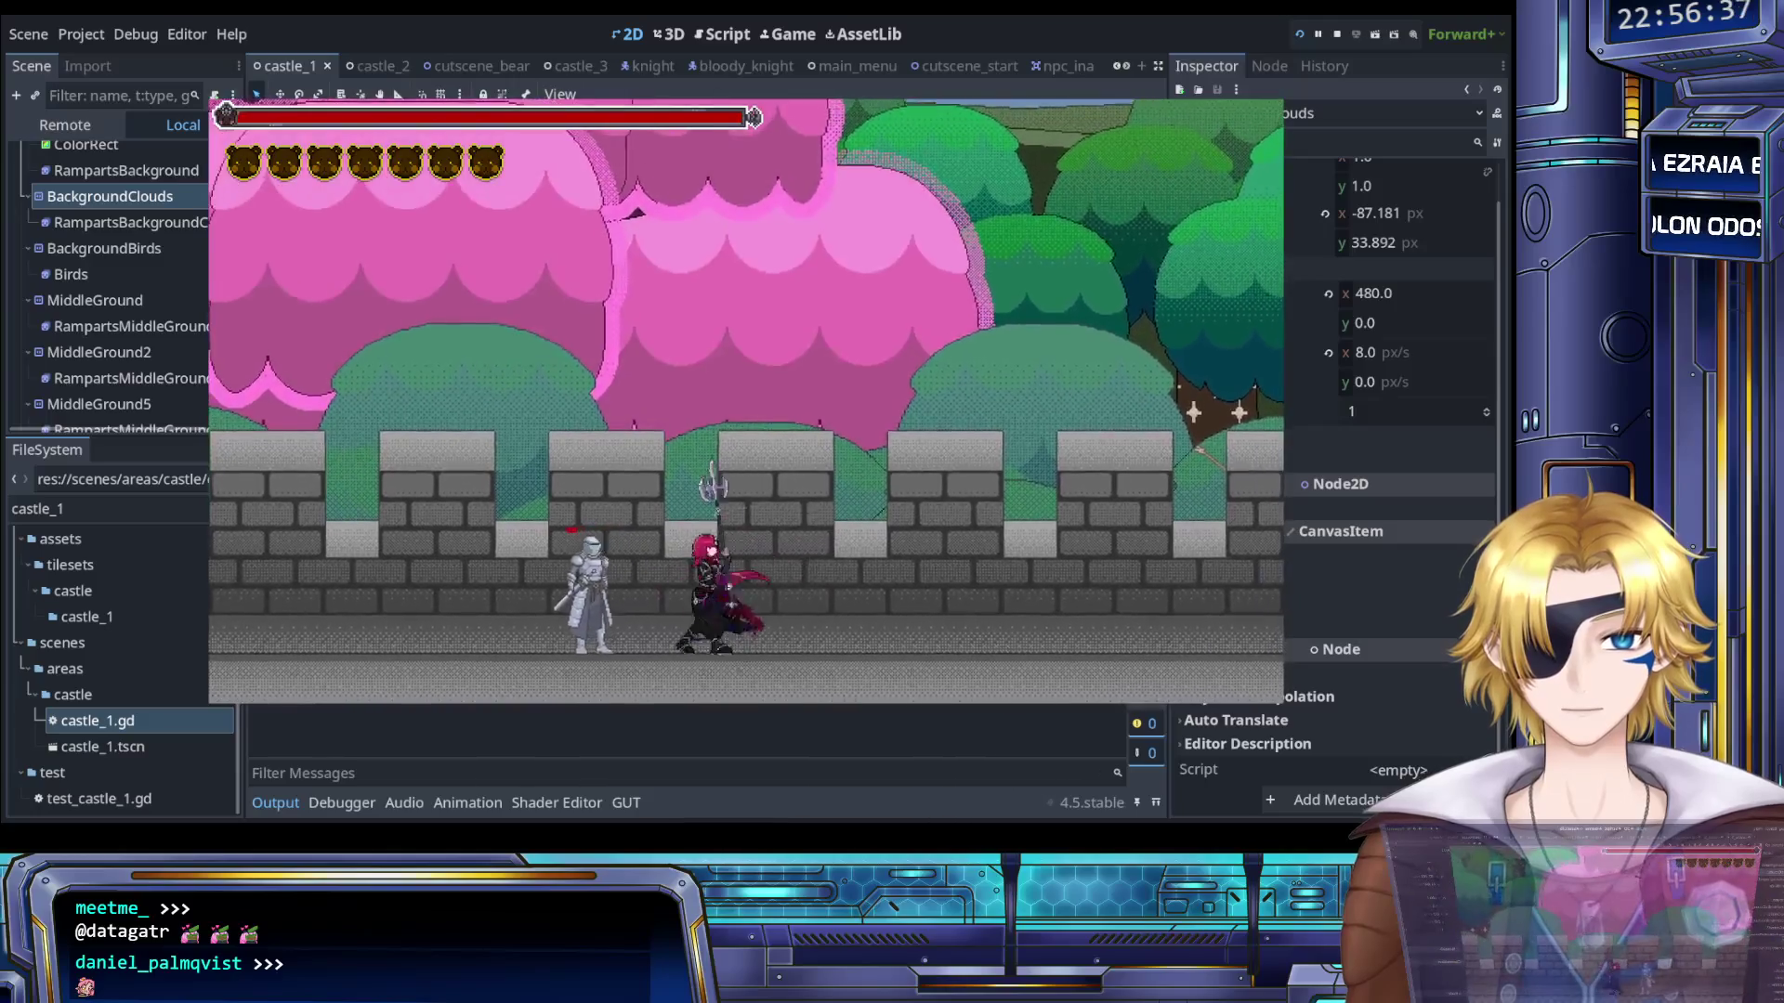
pyautogui.press('x')
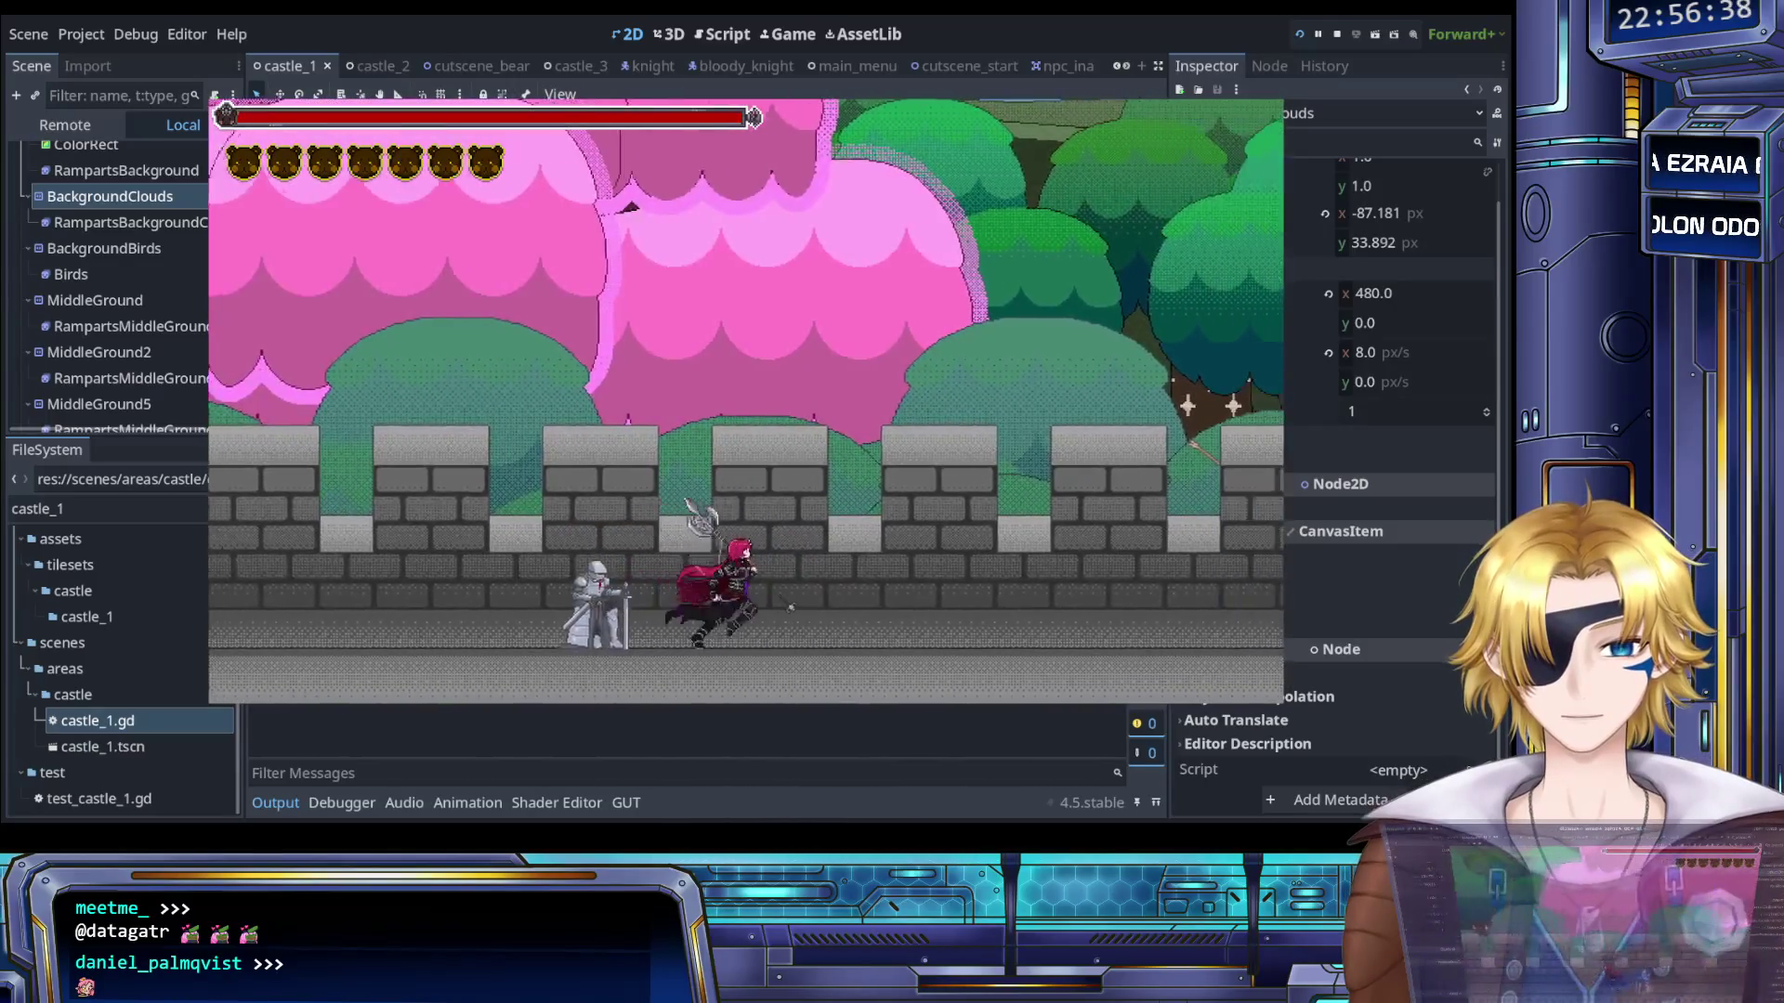
pyautogui.press('Right')
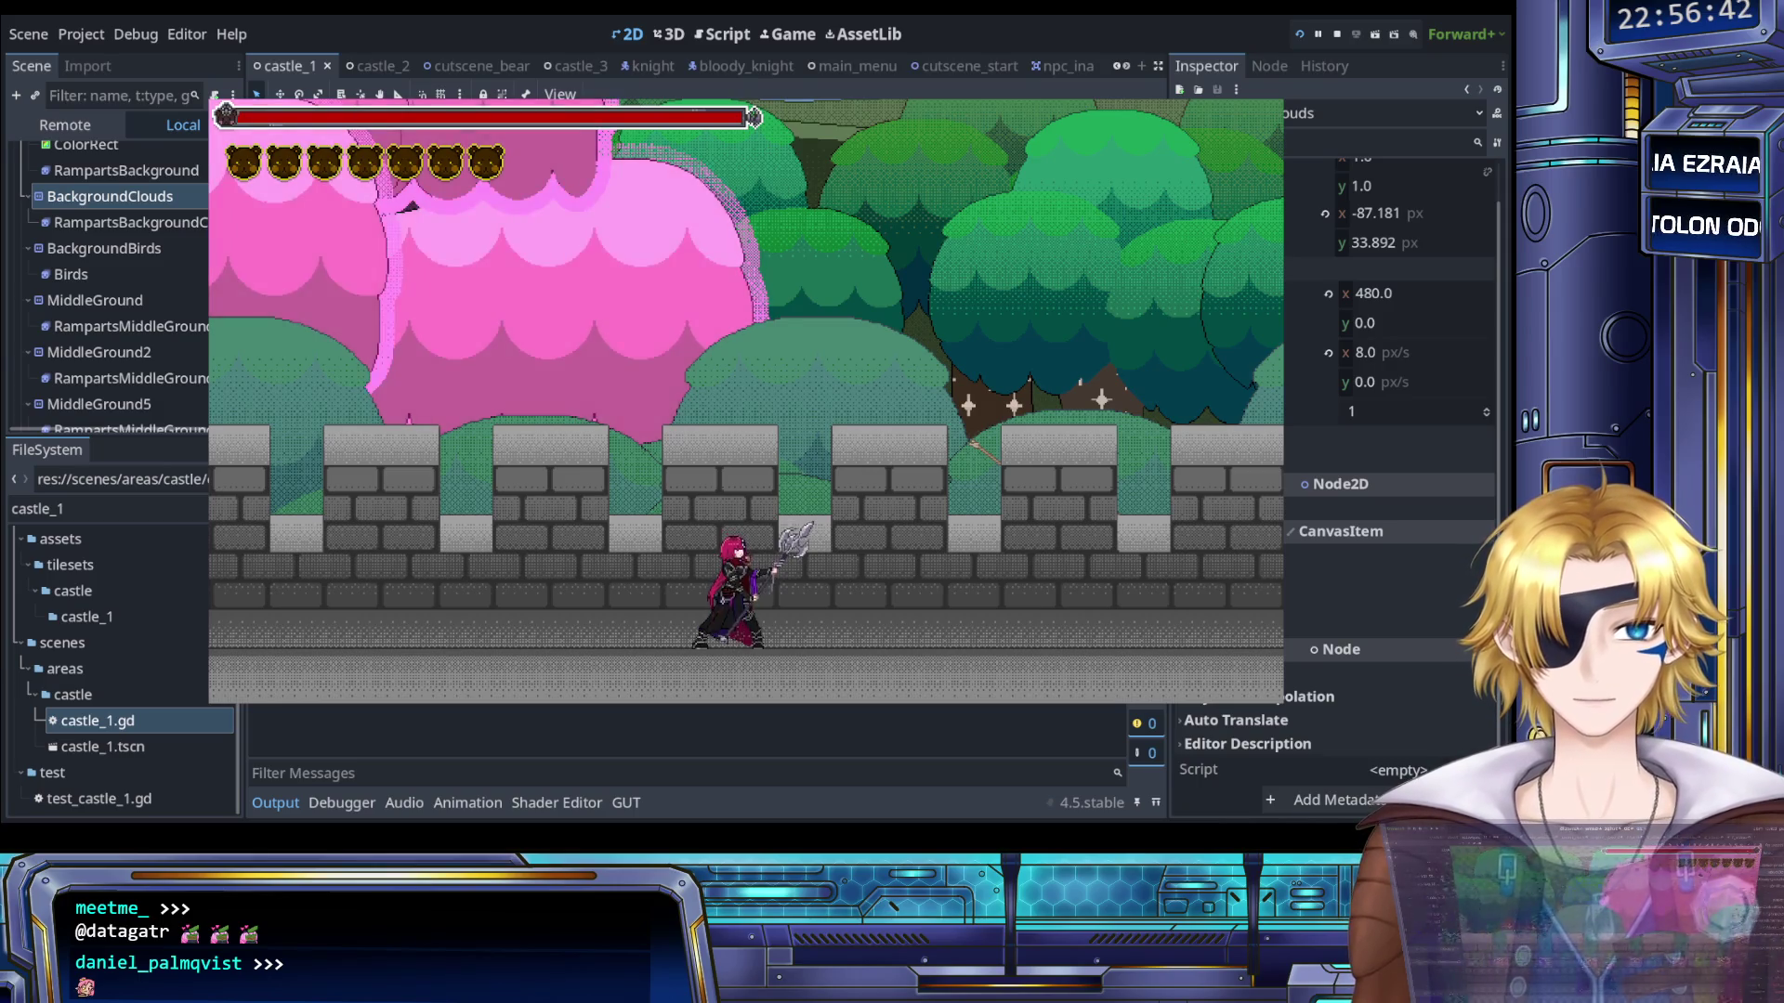
pyautogui.press('Right')
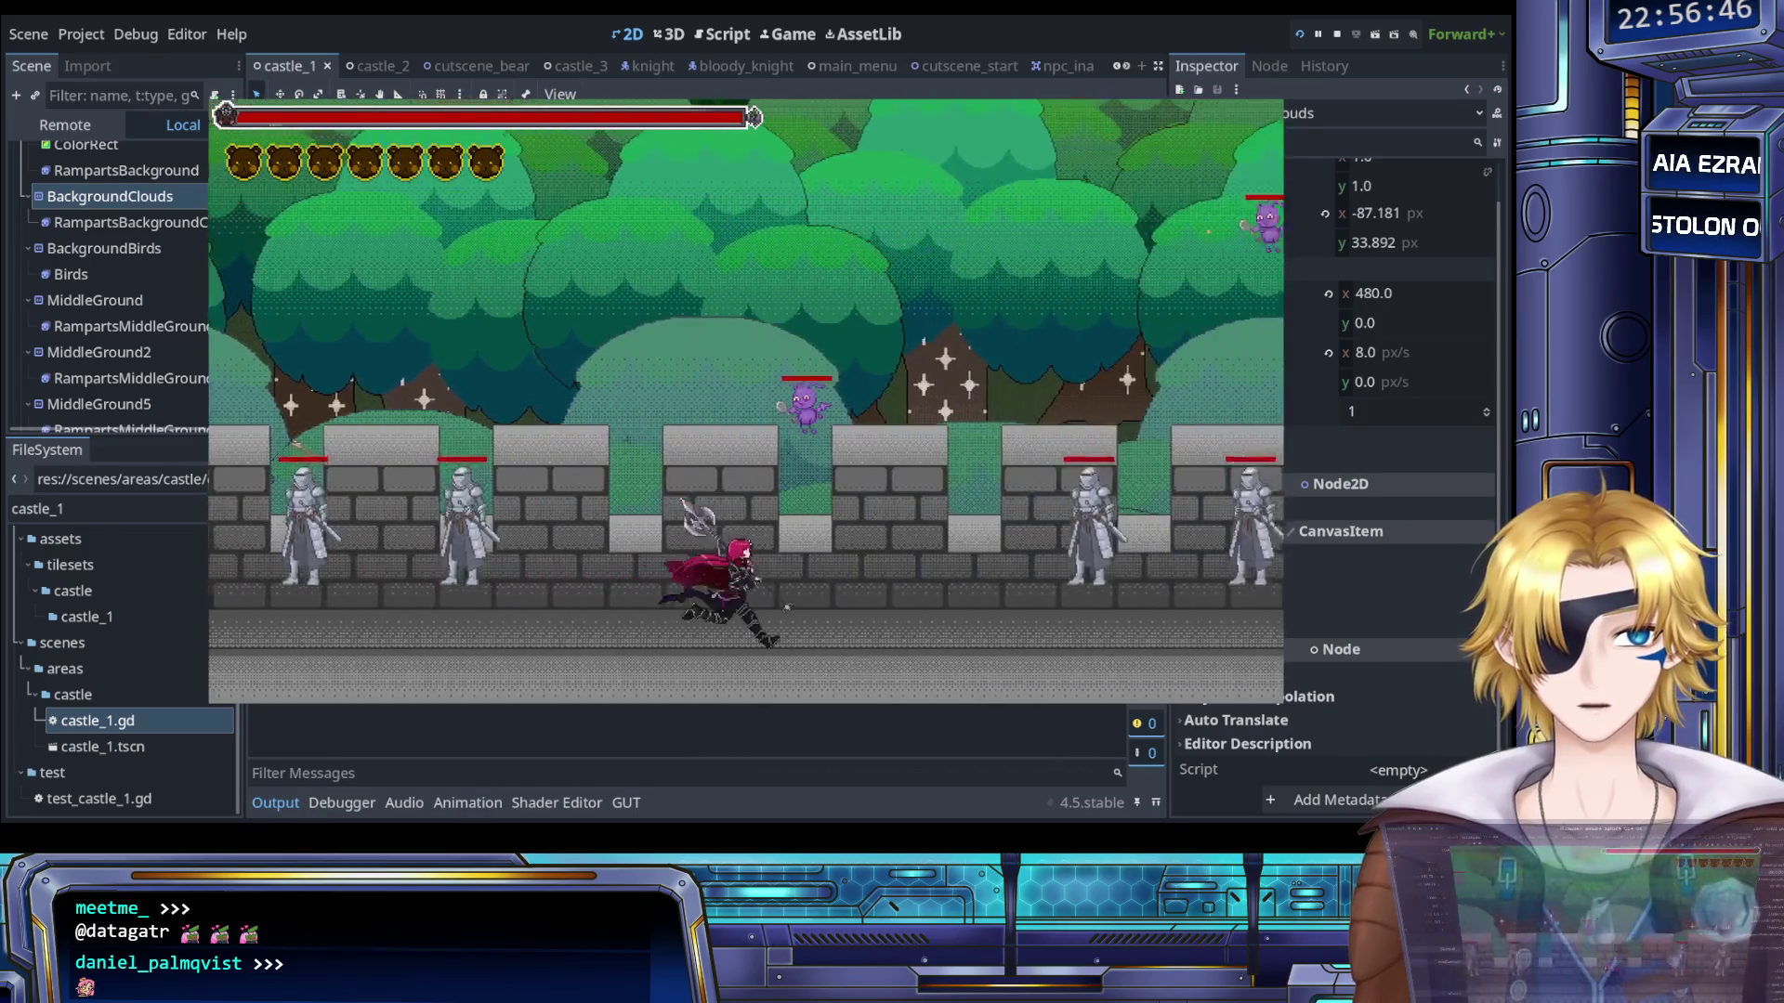
pyautogui.press('space')
pyautogui.press('space')
pyautogui.press('space')
pyautogui.press('space')
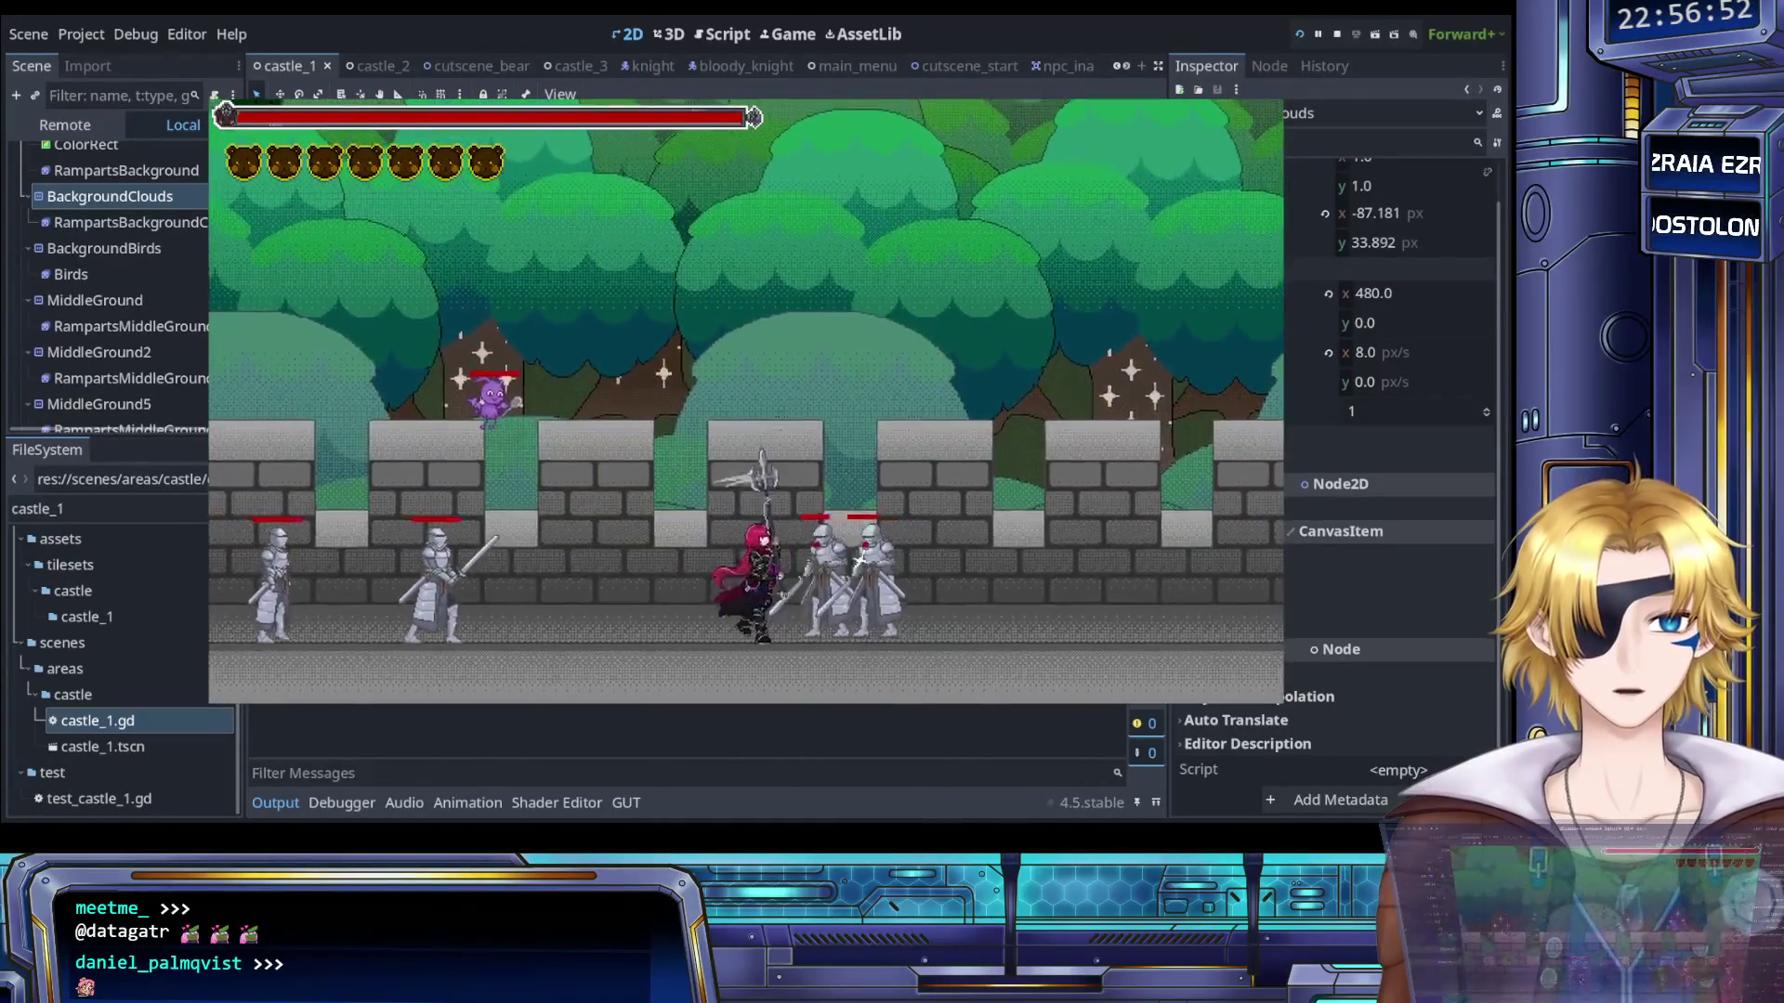
# - Dash back and forth slashing through the knight group, attack the new bats, then stop the game with F8
pyautogui.press('Right')
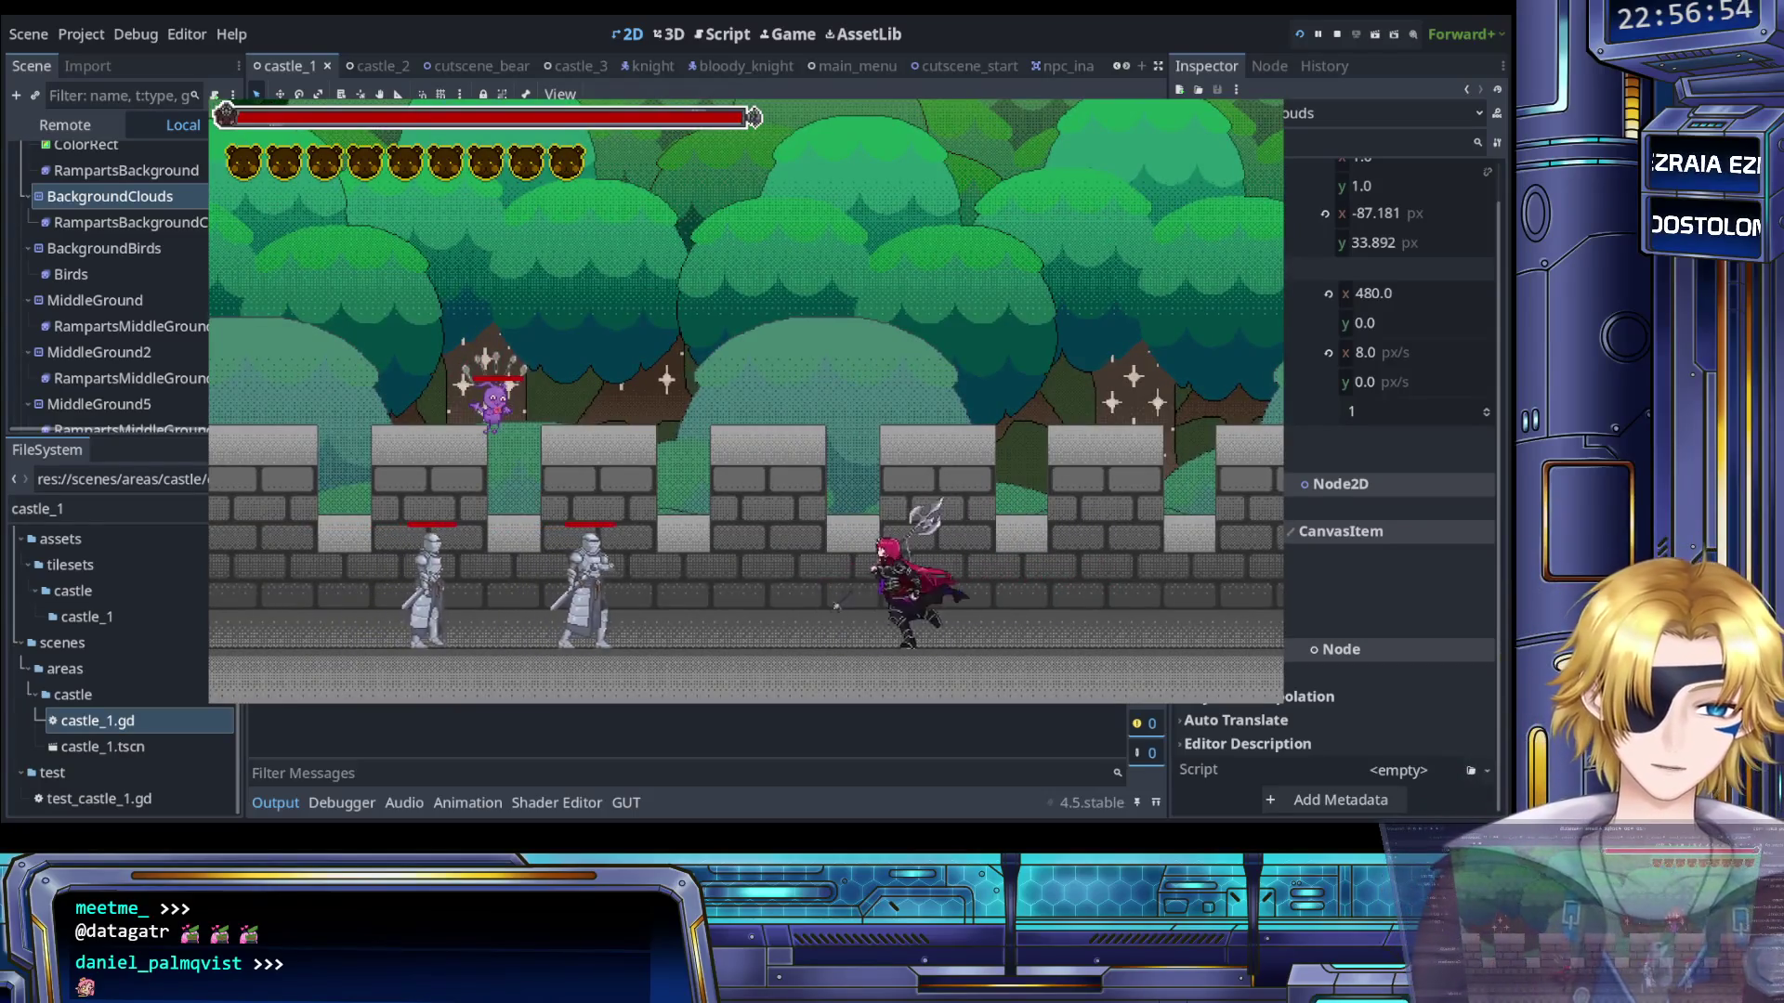
pyautogui.press('Left')
pyautogui.press('j')
pyautogui.press('Left')
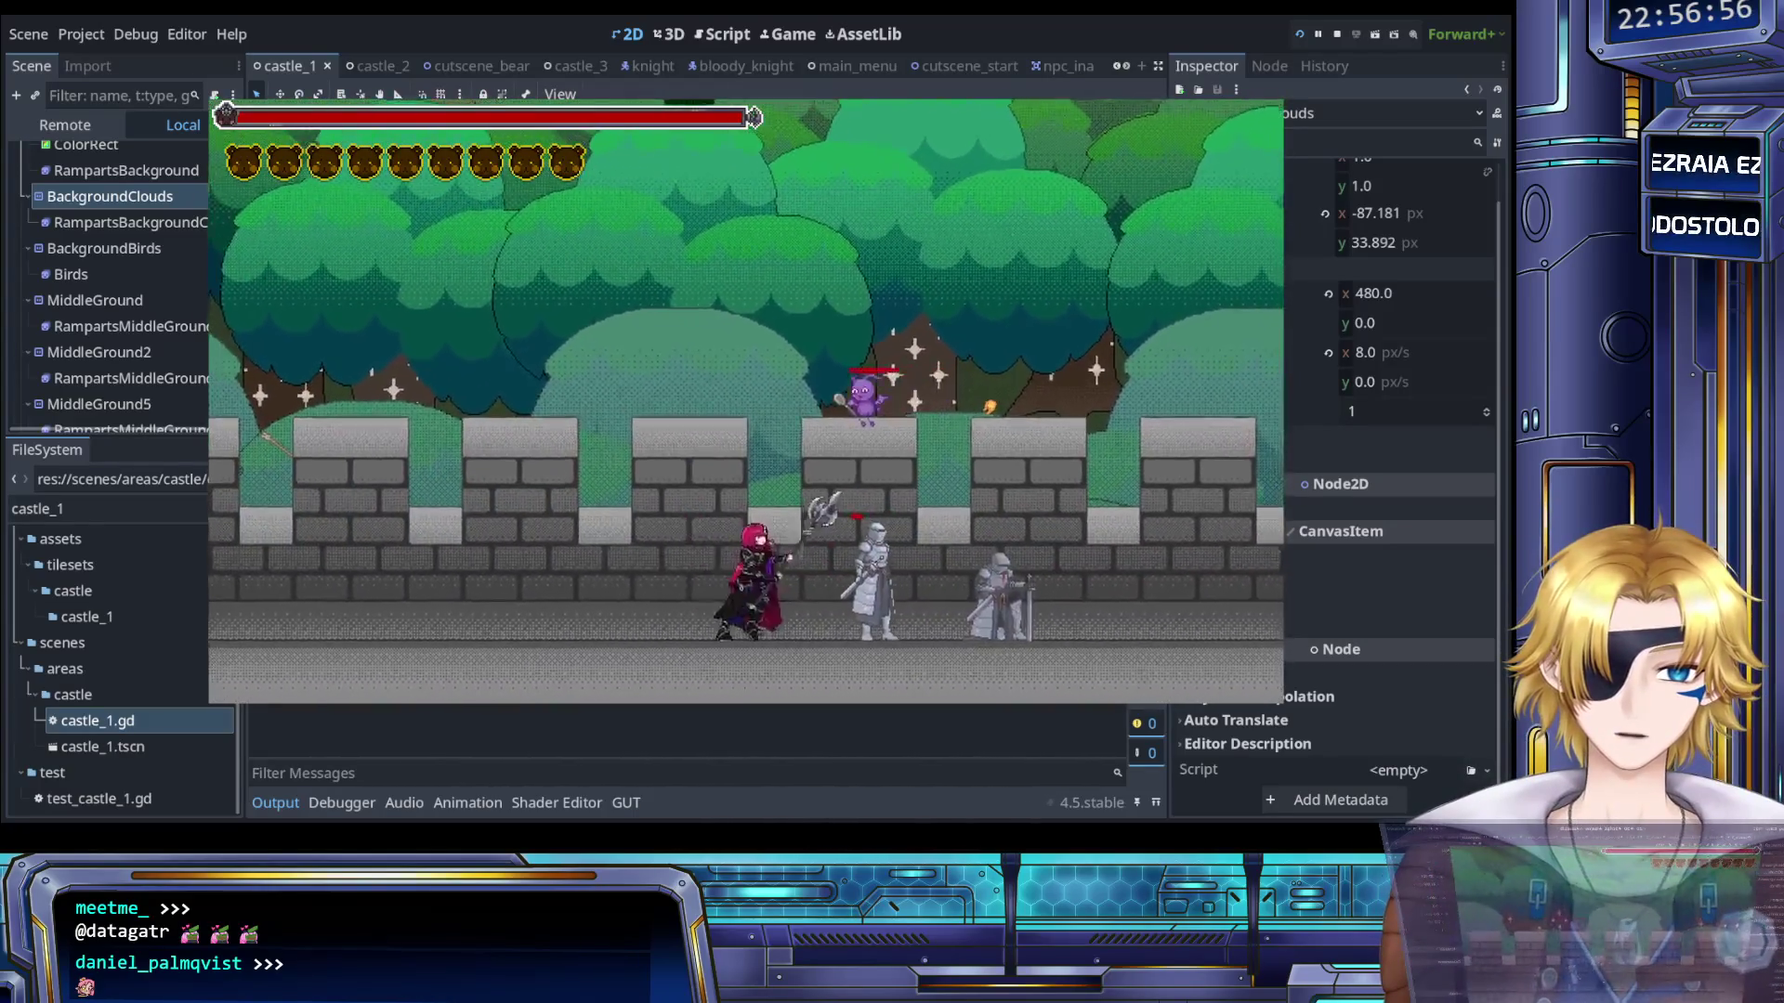
pyautogui.press('Right')
pyautogui.press('space')
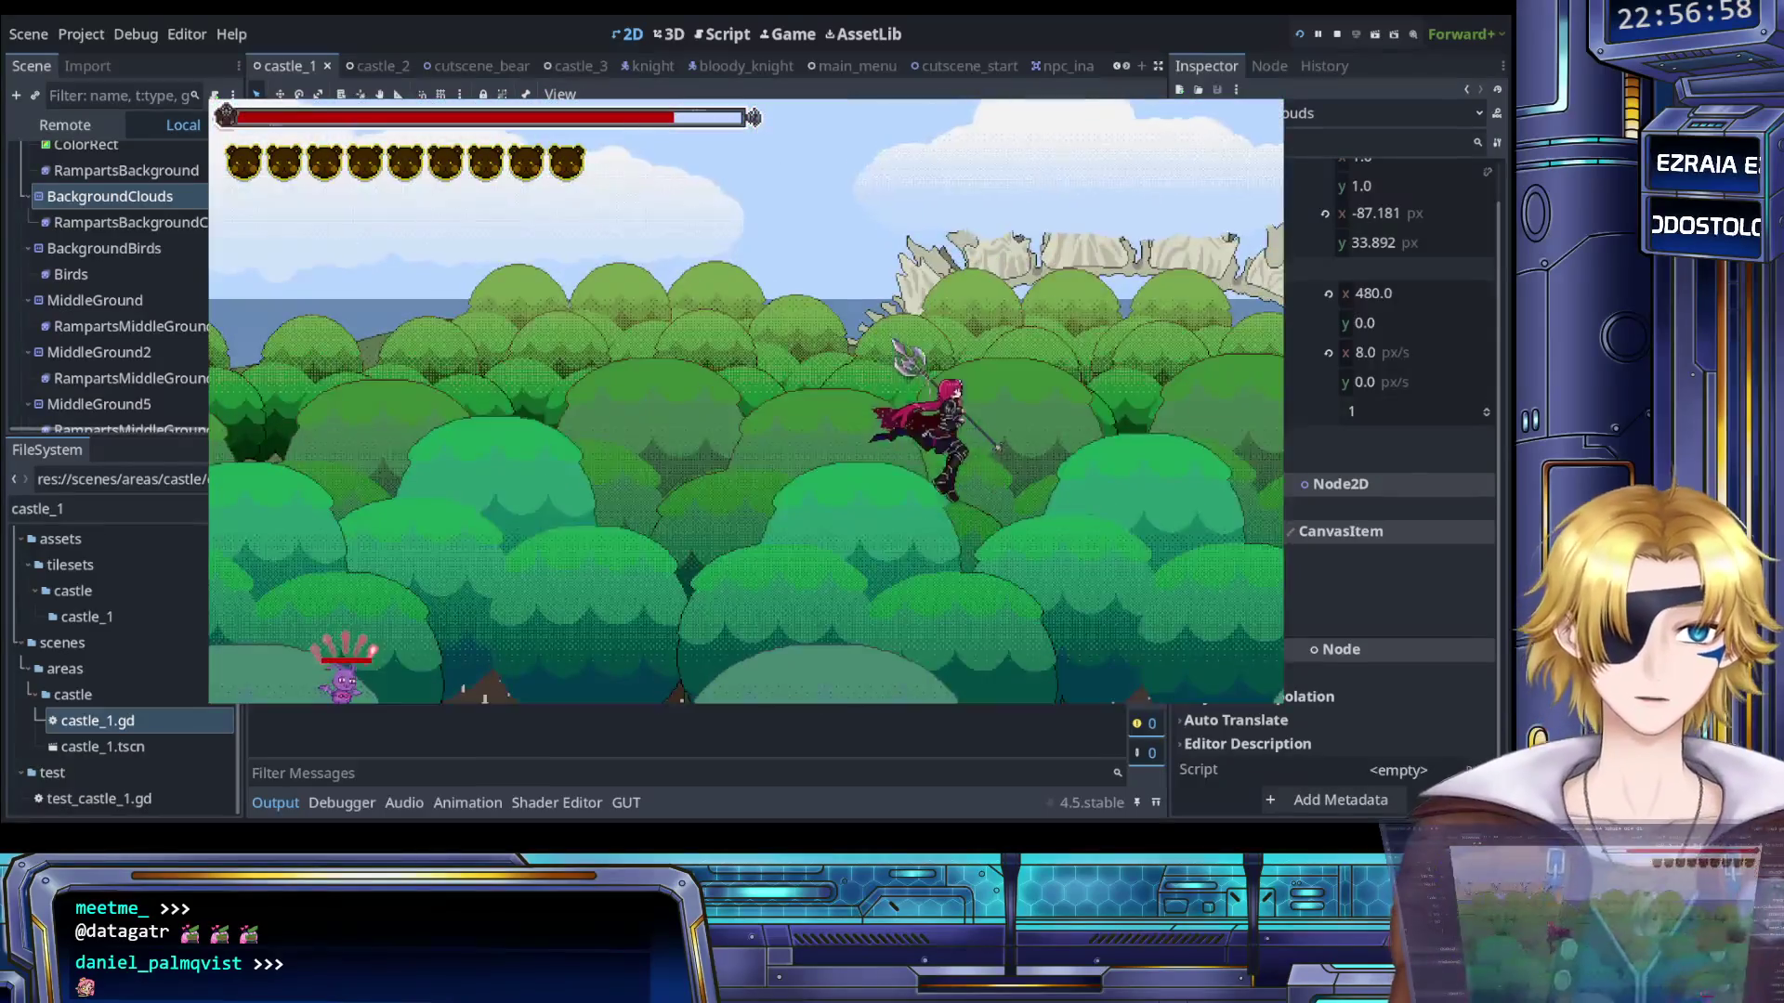
pyautogui.press('Left')
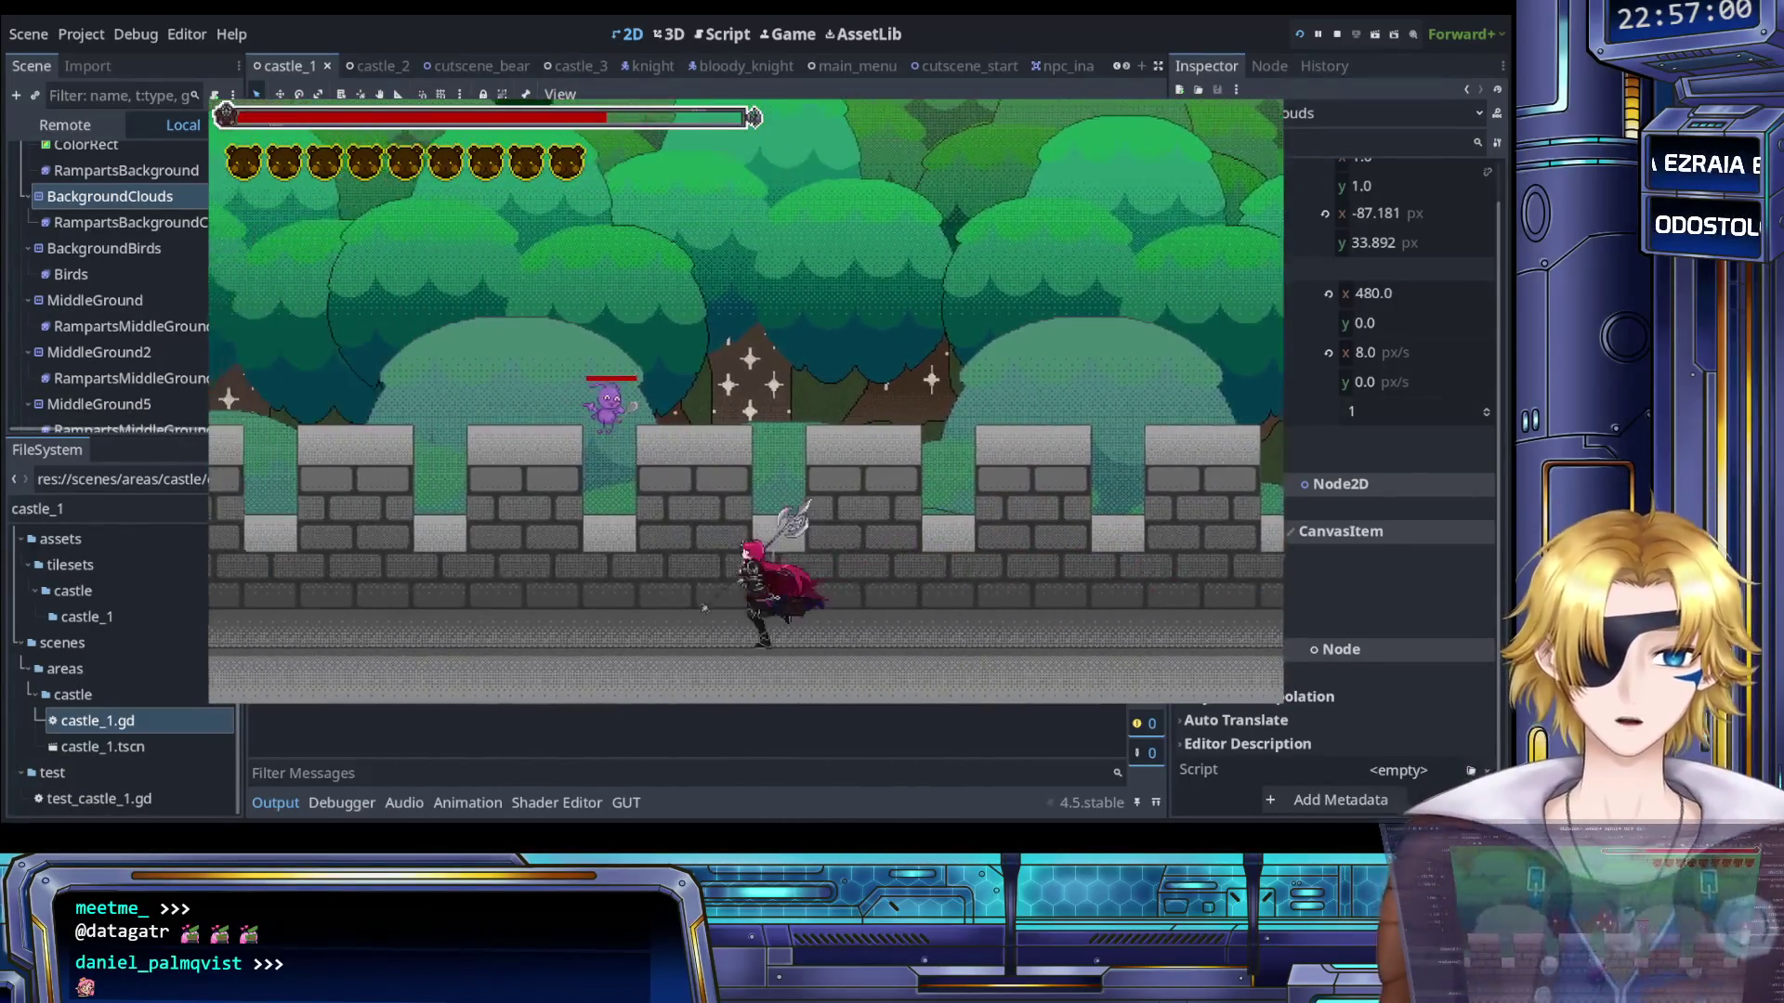
pyautogui.press('Right')
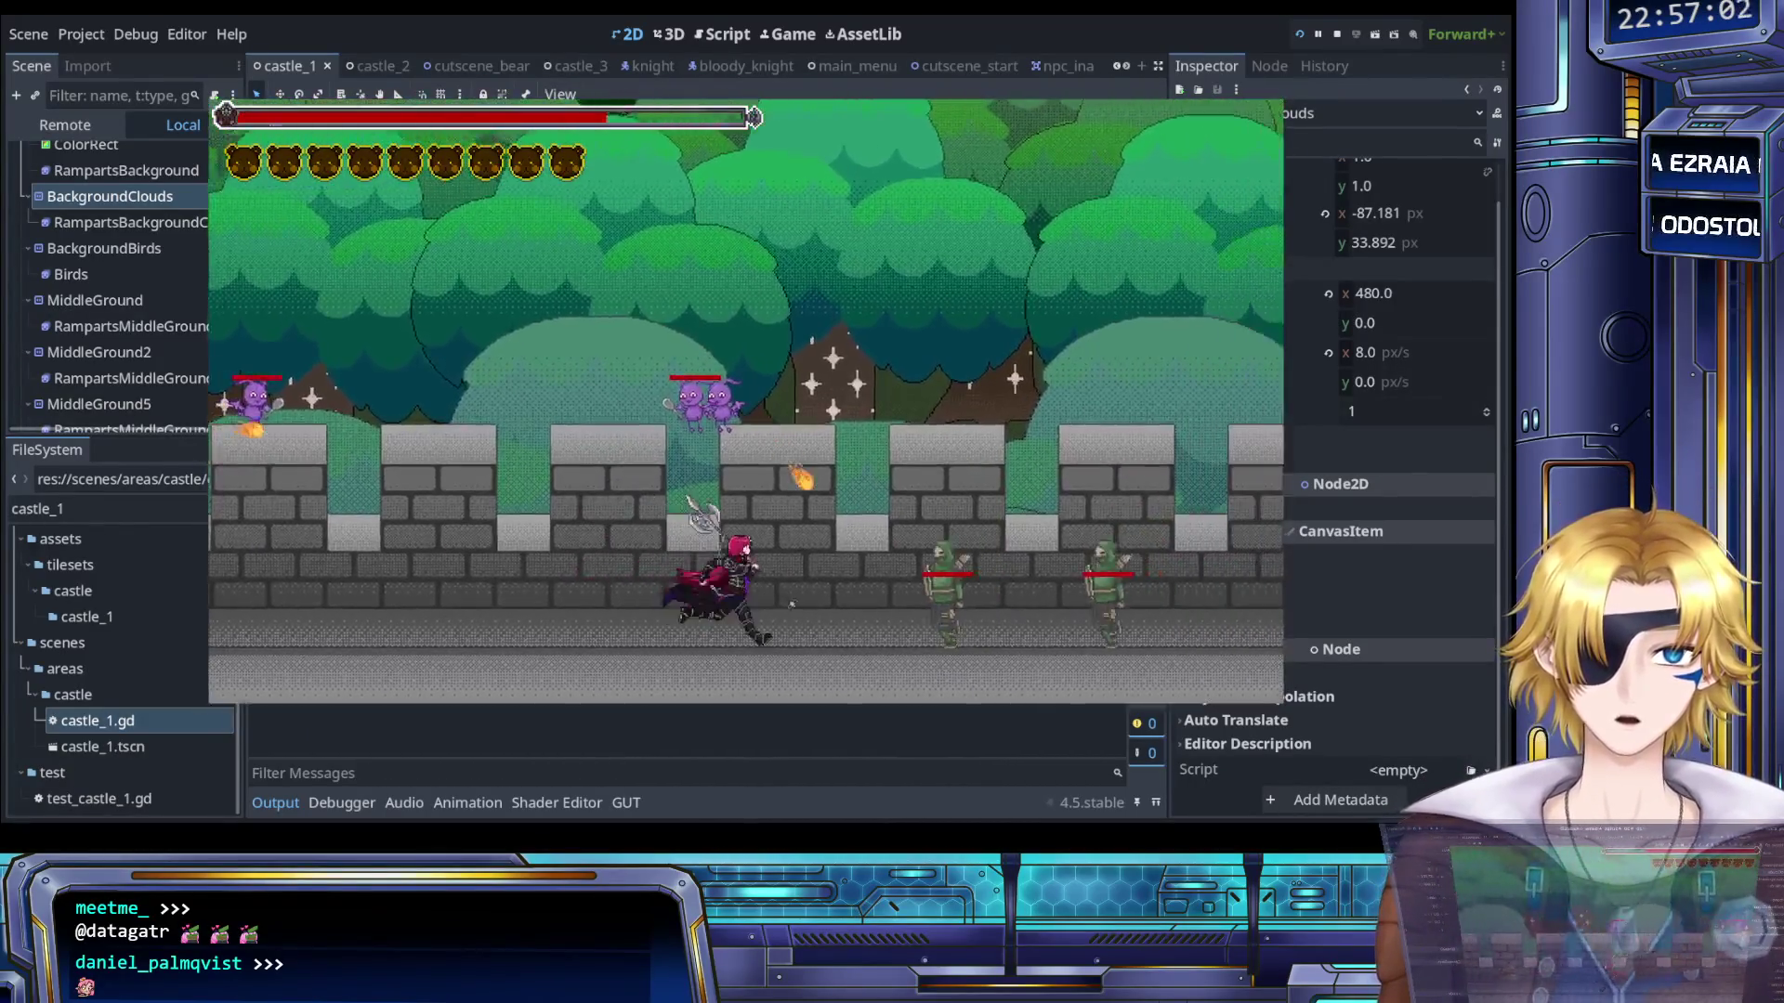
pyautogui.press('Left')
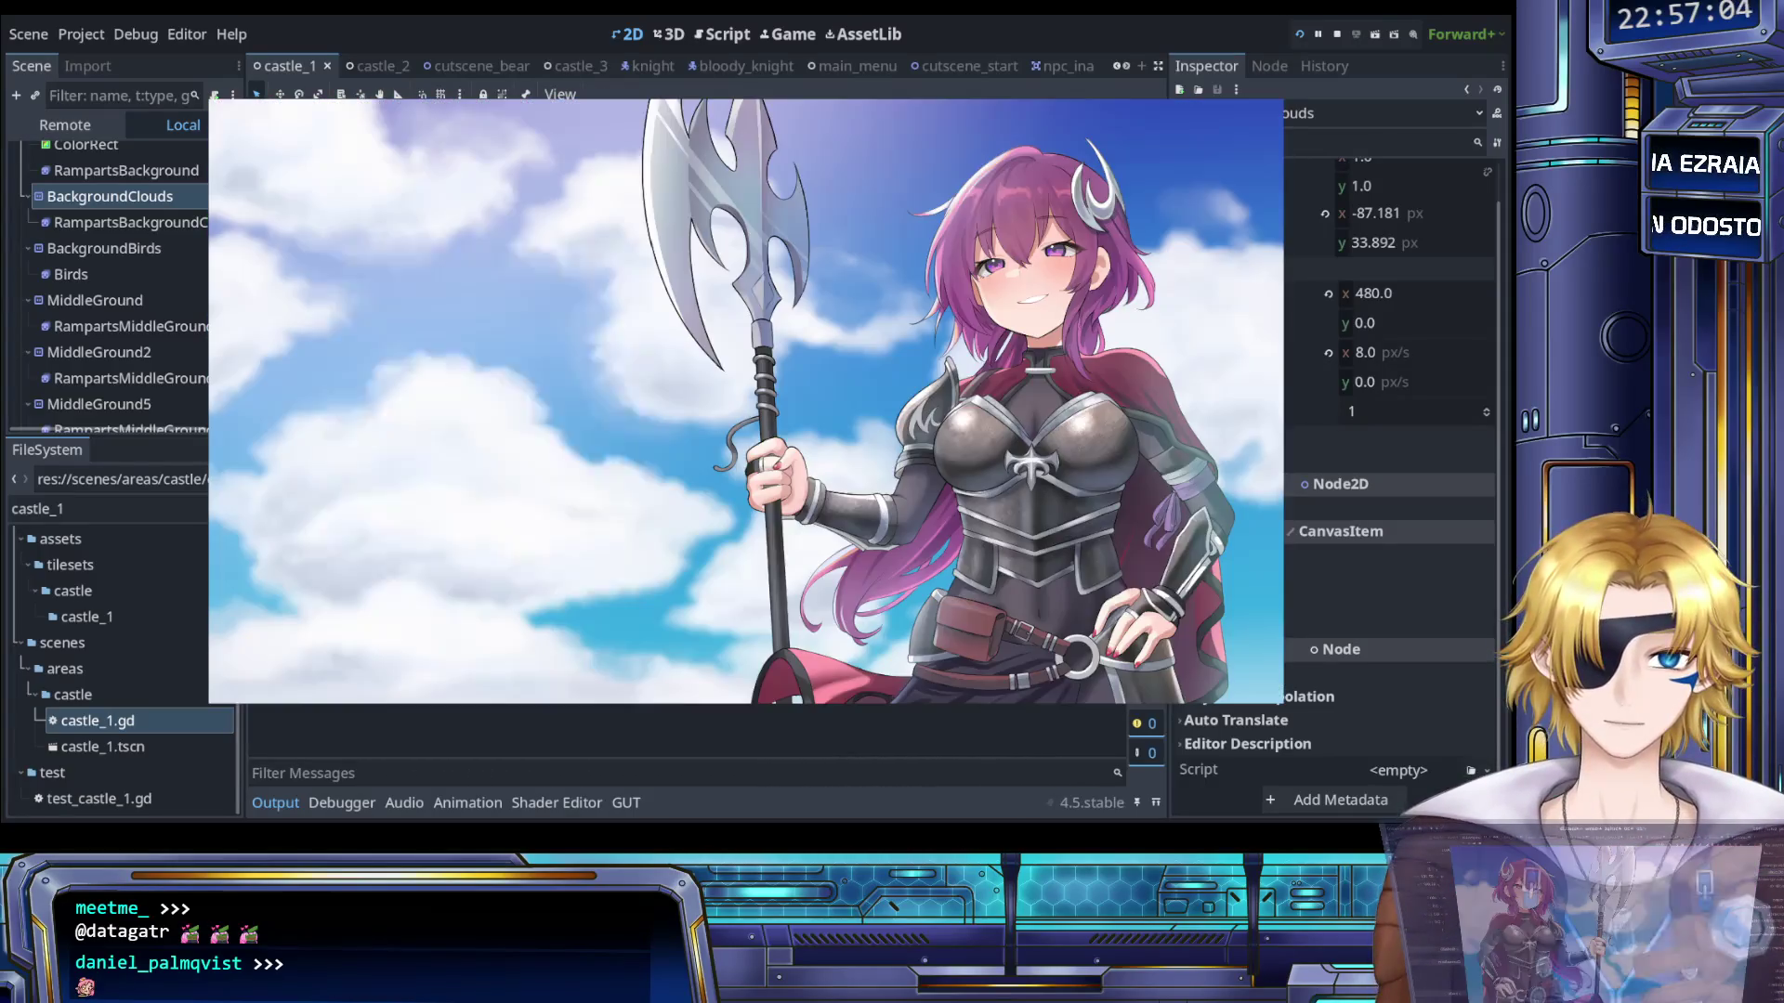
pyautogui.press('F8')
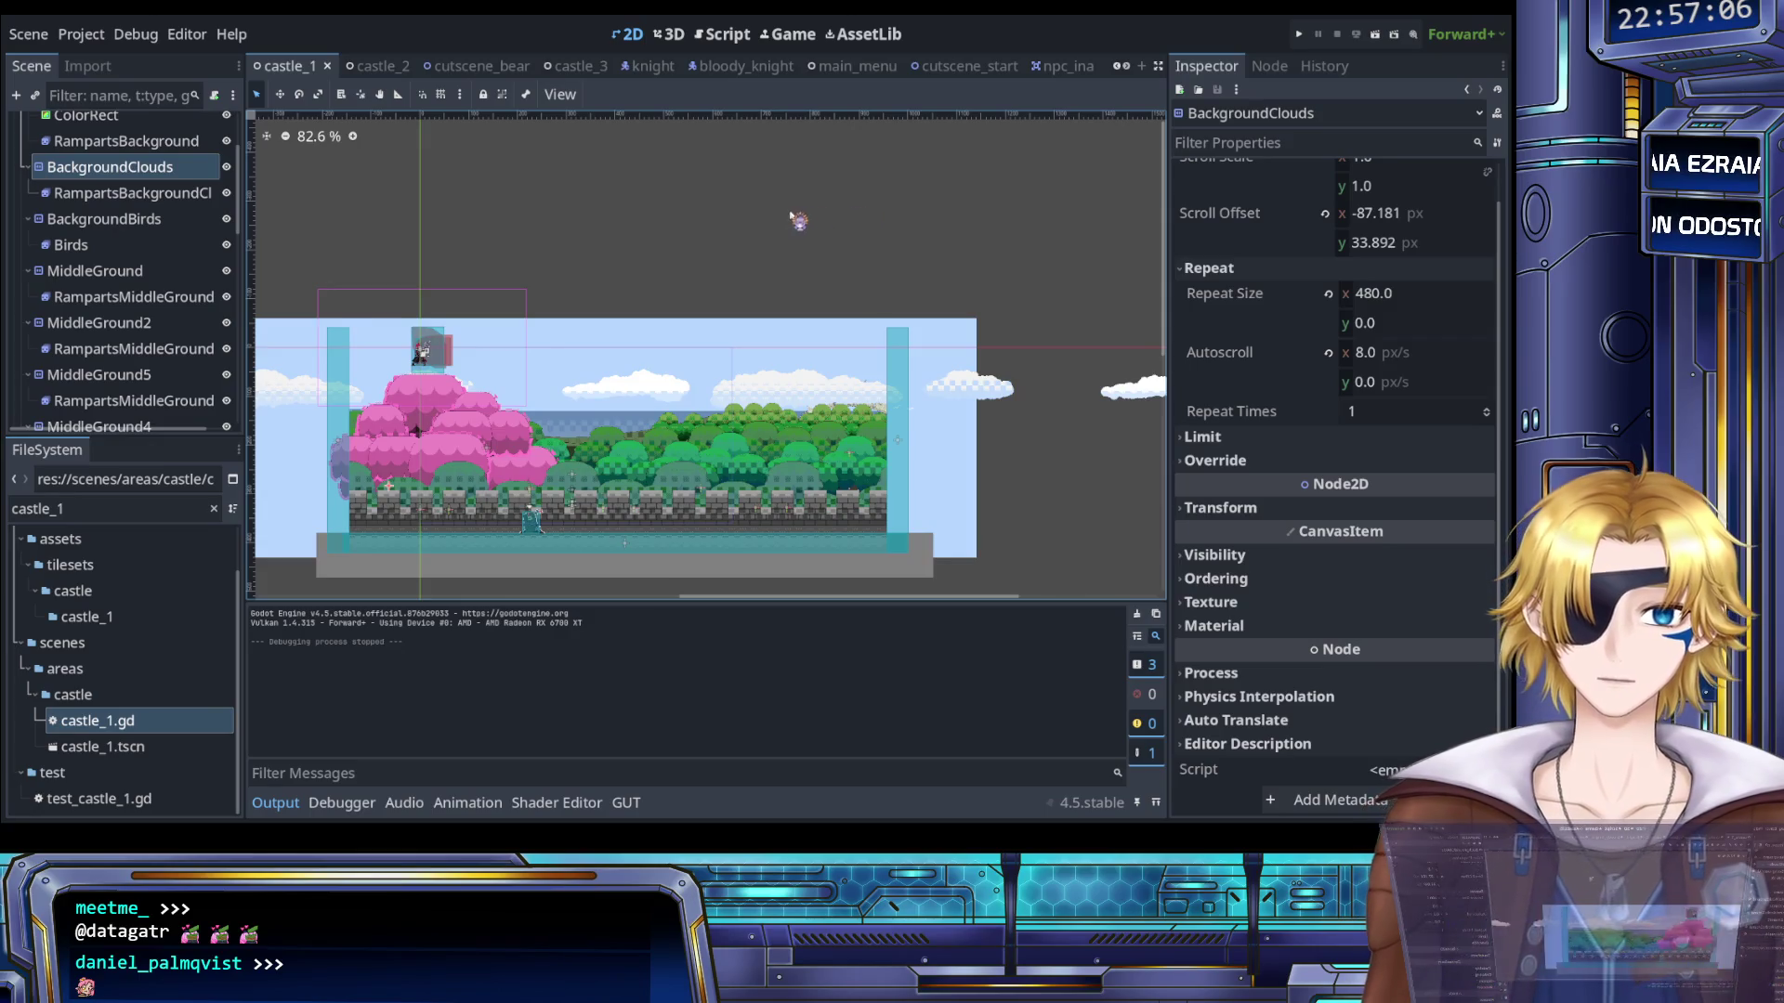
# - Delete the castle_1 text from the FileSystem filter so all project files are listed
pyautogui.scroll(-3, 771, 214)
pyautogui.scroll(2, 833, 221)
pyautogui.scroll(2, 830, 219)
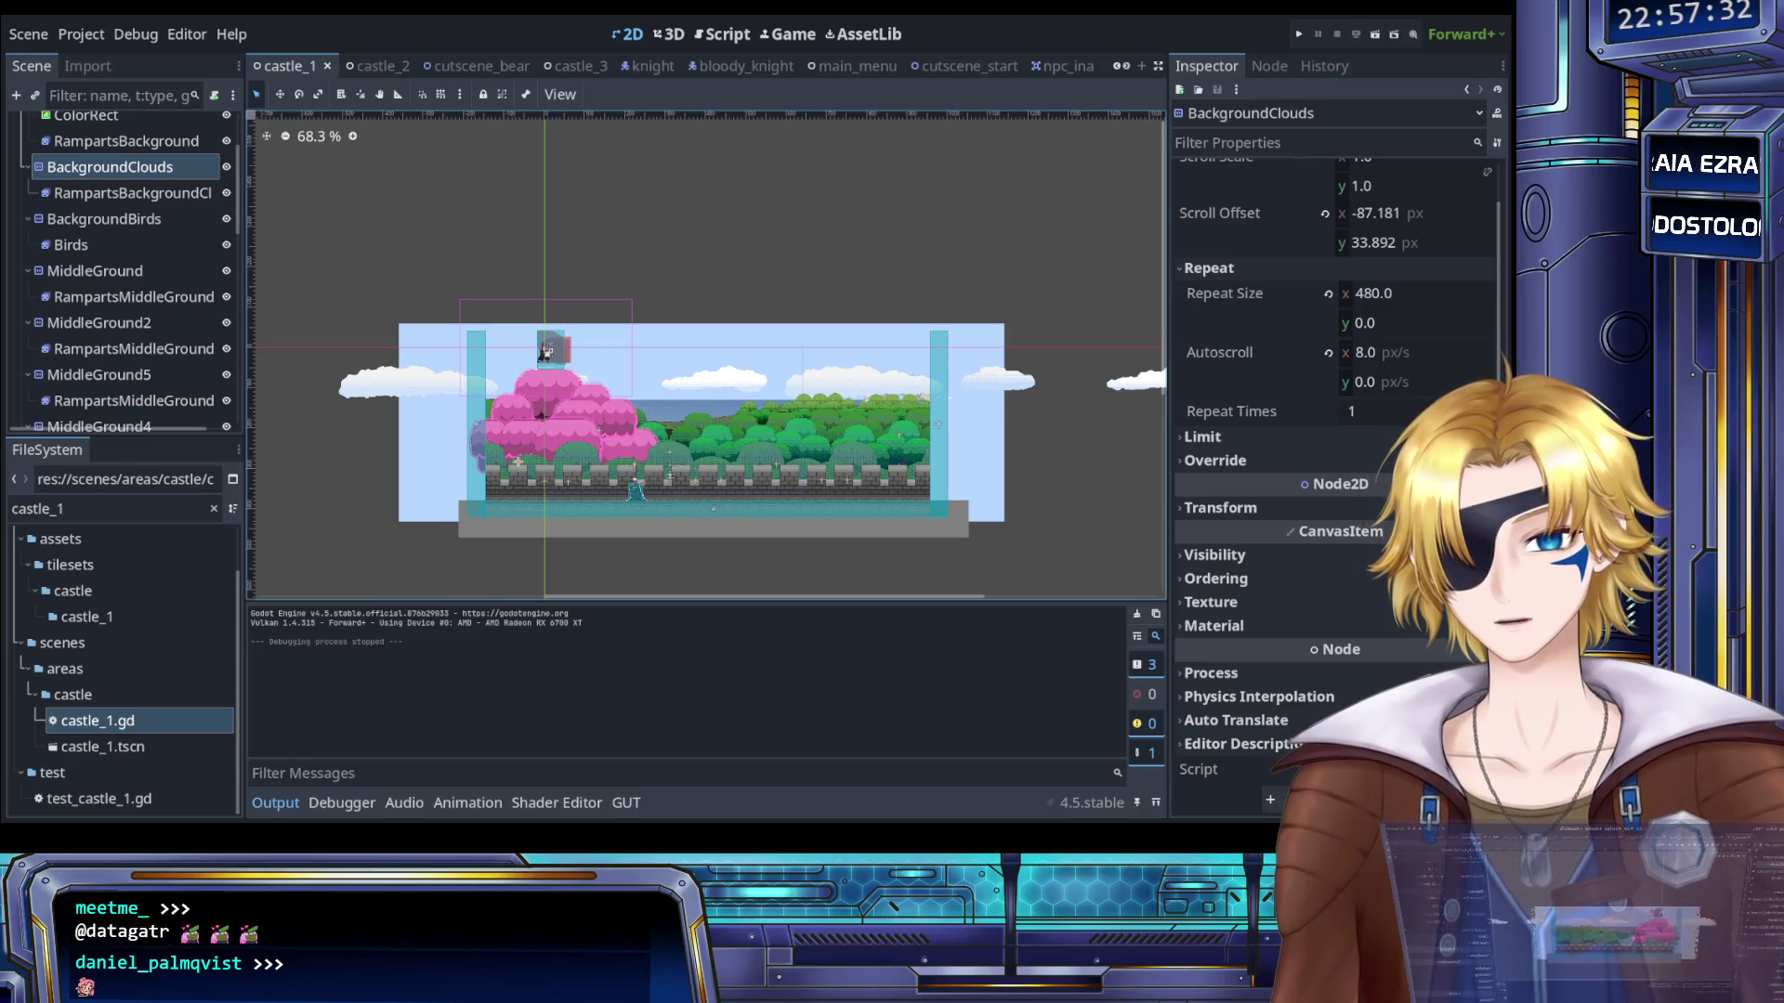
pyautogui.doubleClick(13, 510)
pyautogui.press('BackSpace')
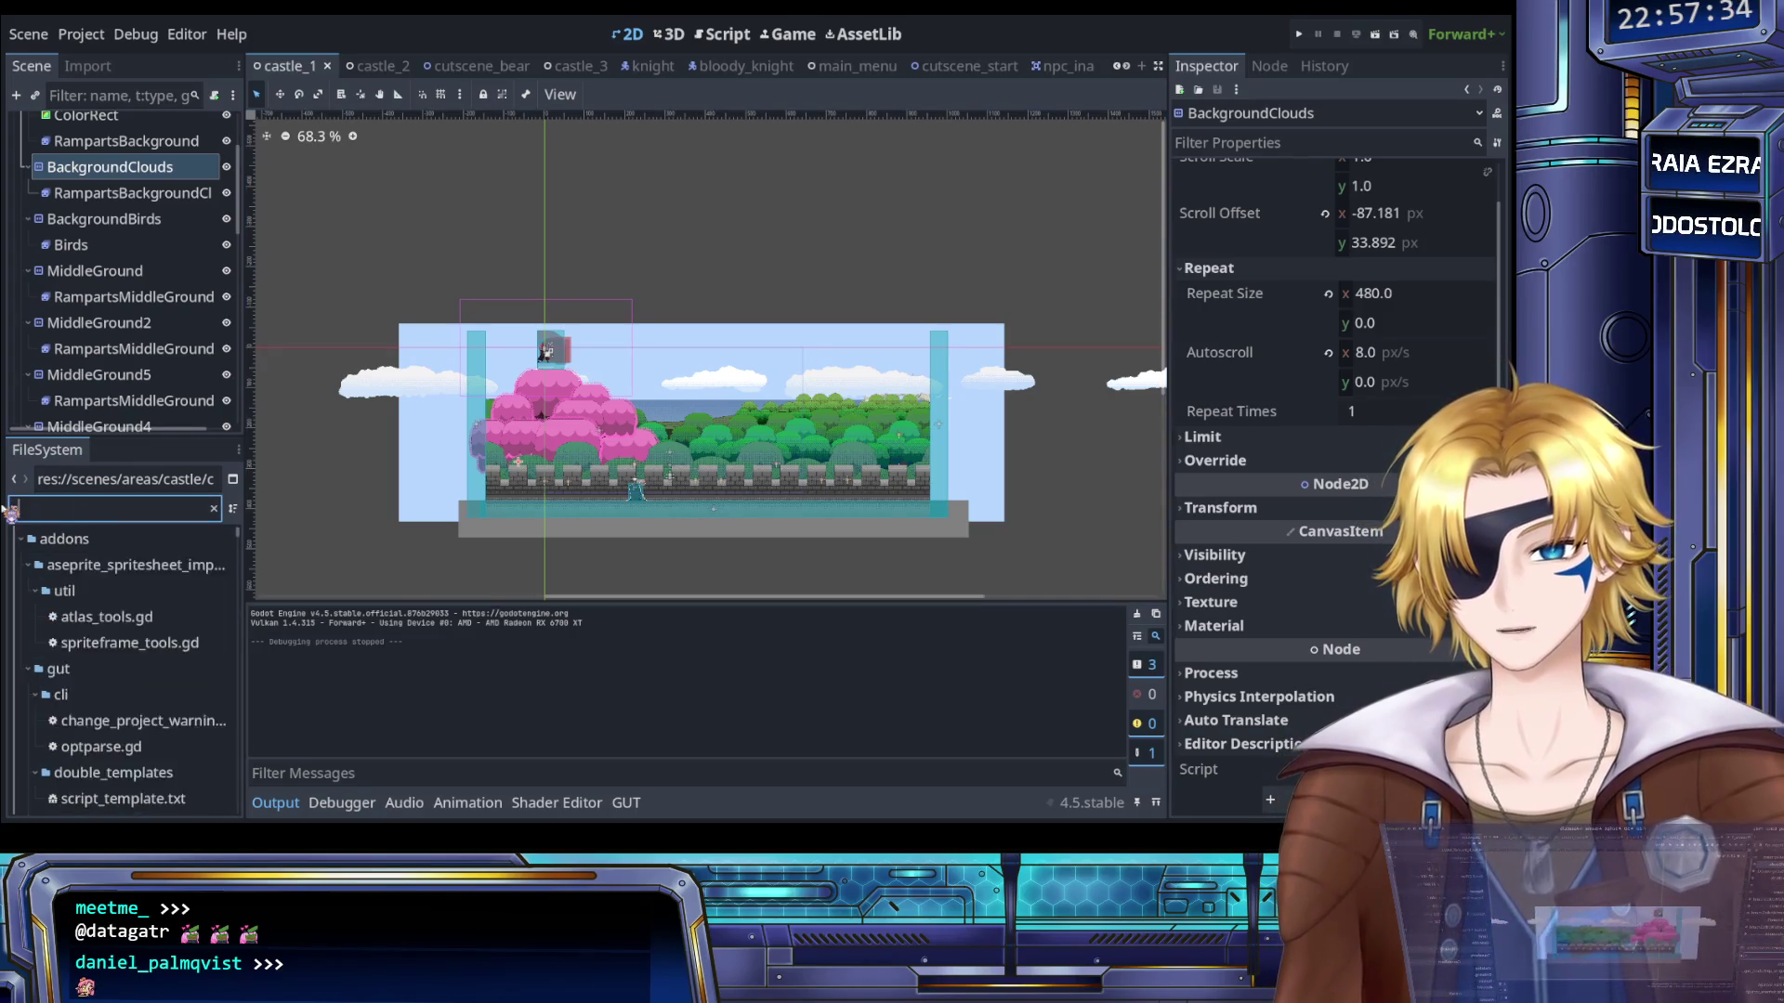
# - Filter the FileSystem for 'start', then open cutscene_start.gd and the cutscene_start.tscn scene
pyautogui.write('start')
pyautogui.doubleClick(111, 644)
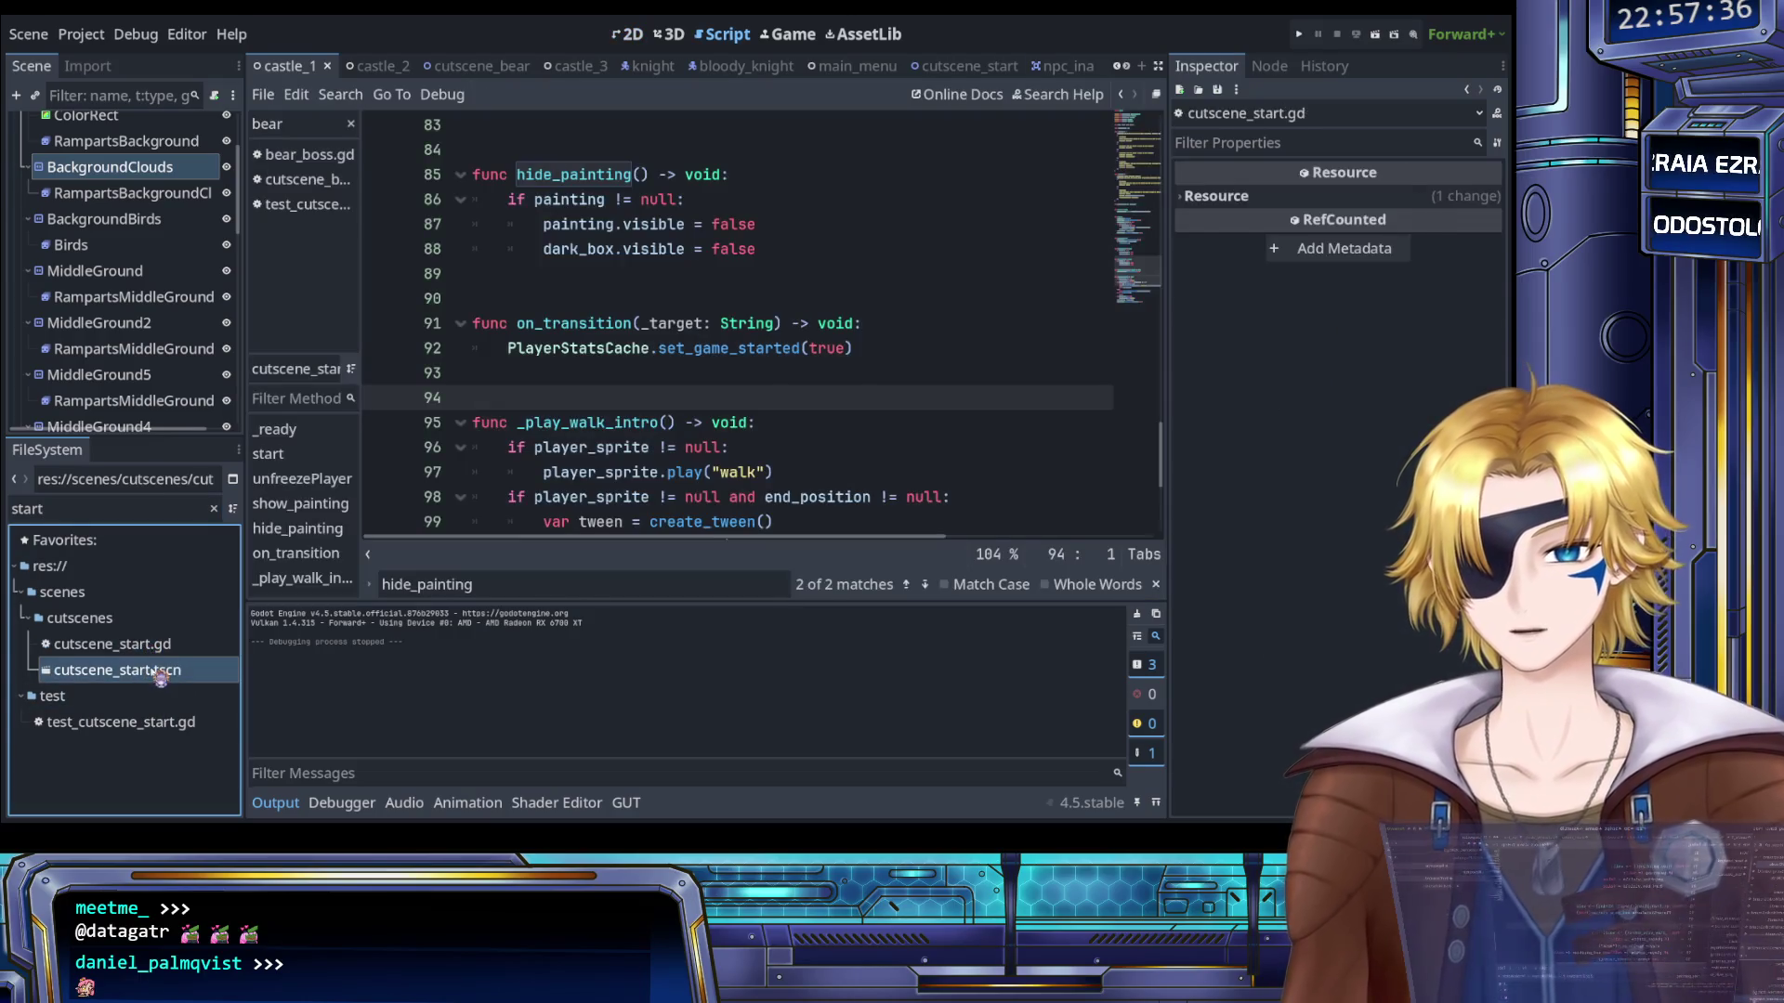
pyautogui.doubleClick(156, 671)
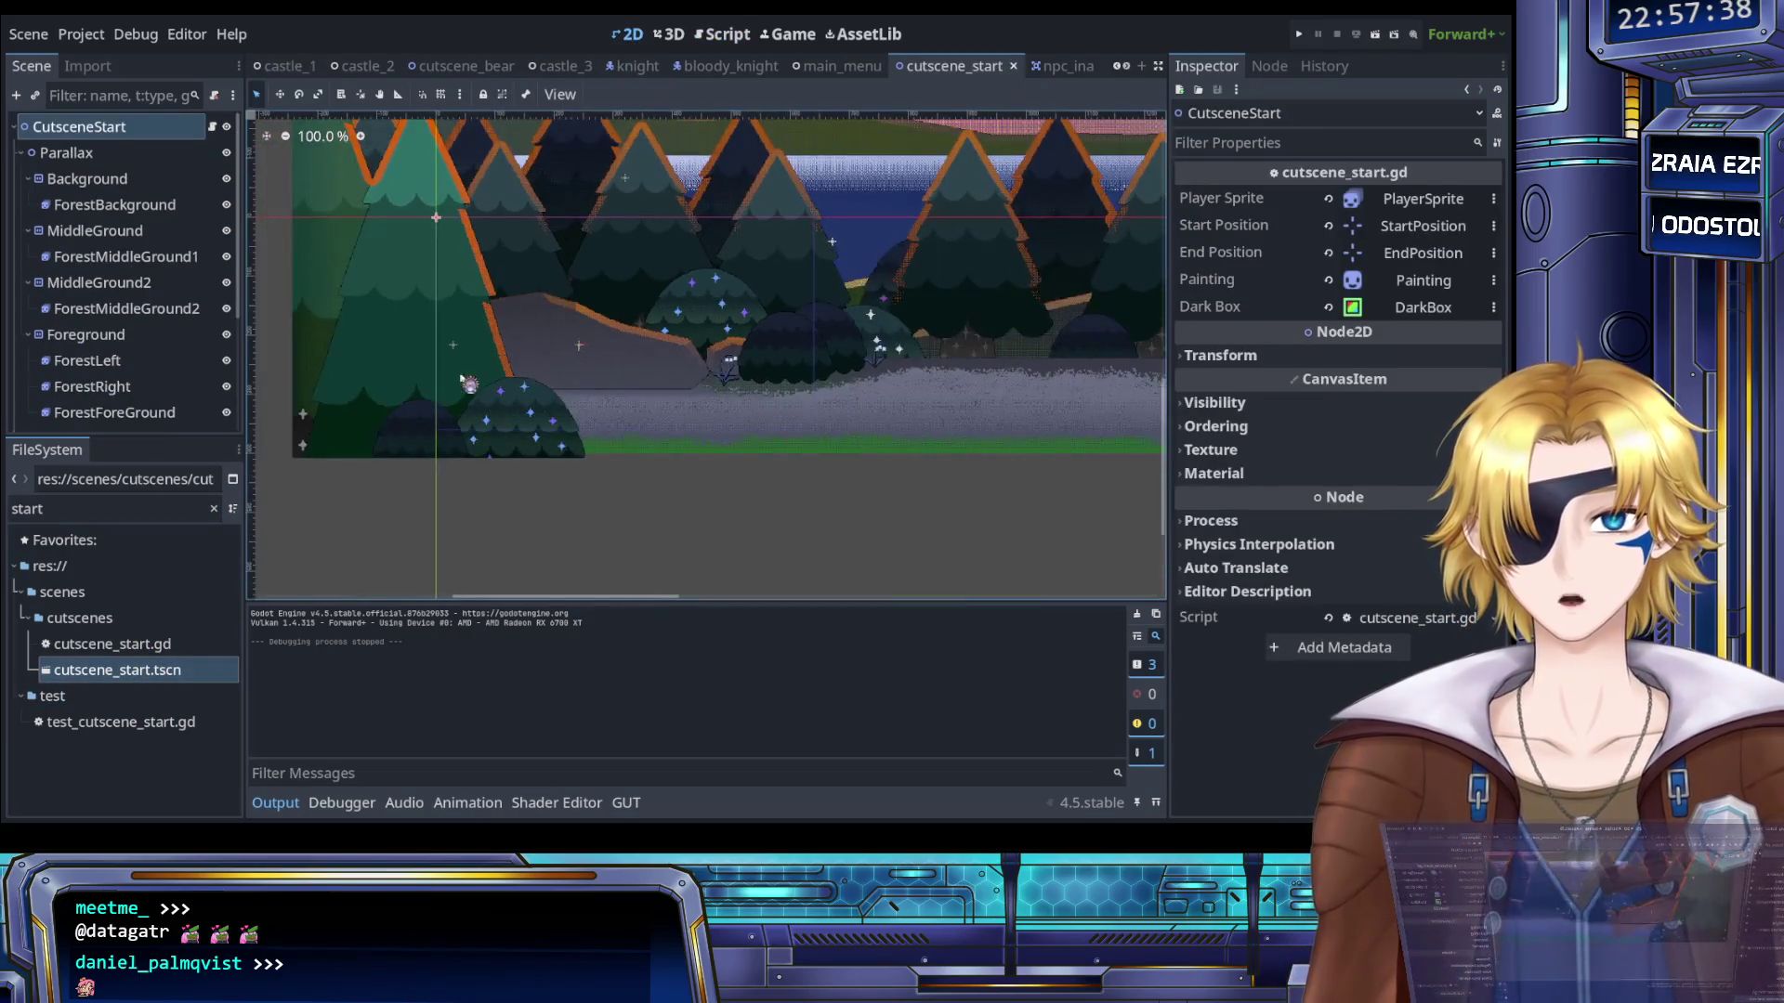